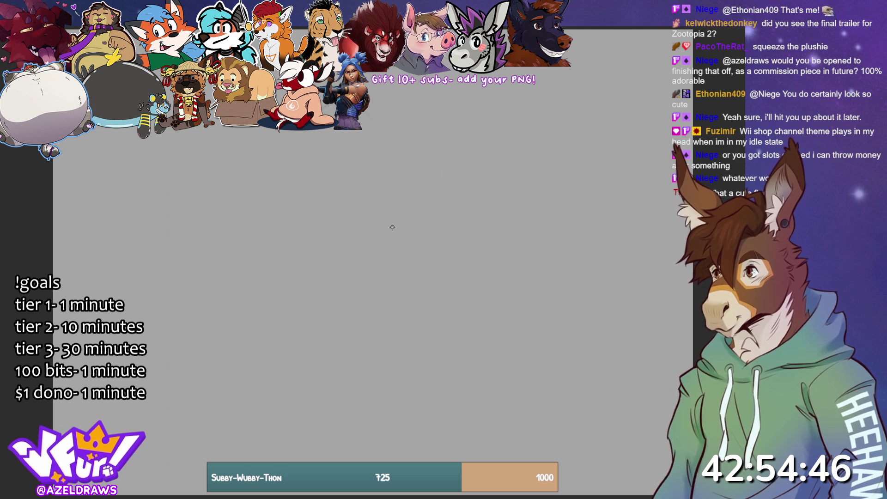
Sketch a first head circle with jaw and mouth lines, then delete it
mouse_move(356, 147)
mouse_down()
mouse_move(332, 145)
mouse_move(370, 153)
mouse_move(330, 144)
mouse_move(323, 194)
mouse_move(391, 197)
mouse_move(361, 240)
mouse_move(370, 256)
mouse_up()
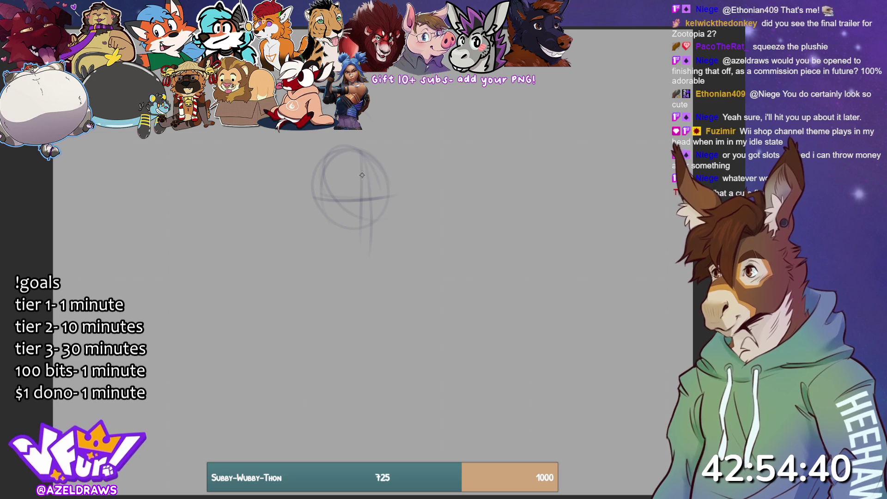
mouse_move(349, 215)
mouse_down()
mouse_move(362, 197)
mouse_move(369, 221)
mouse_up()
drag(316, 193, 388, 231)
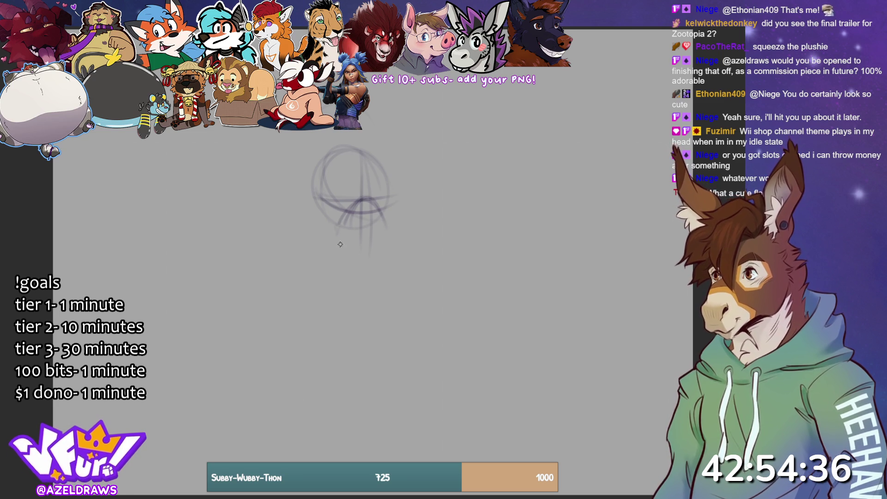
drag(329, 222, 371, 256)
mouse_move(381, 213)
mouse_down()
mouse_move(393, 245)
mouse_move(389, 230)
mouse_move(385, 239)
mouse_move(365, 233)
mouse_move(383, 240)
mouse_up()
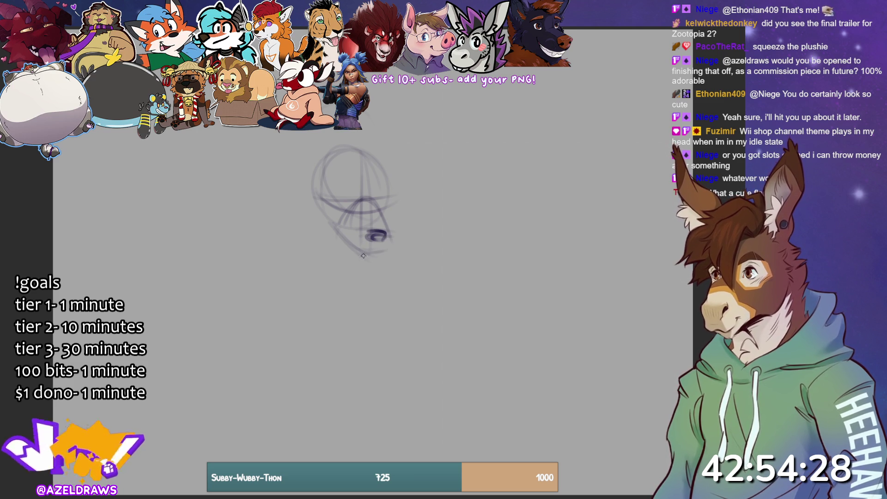
mouse_move(366, 253)
mouse_down()
mouse_move(377, 244)
mouse_move(391, 250)
mouse_up()
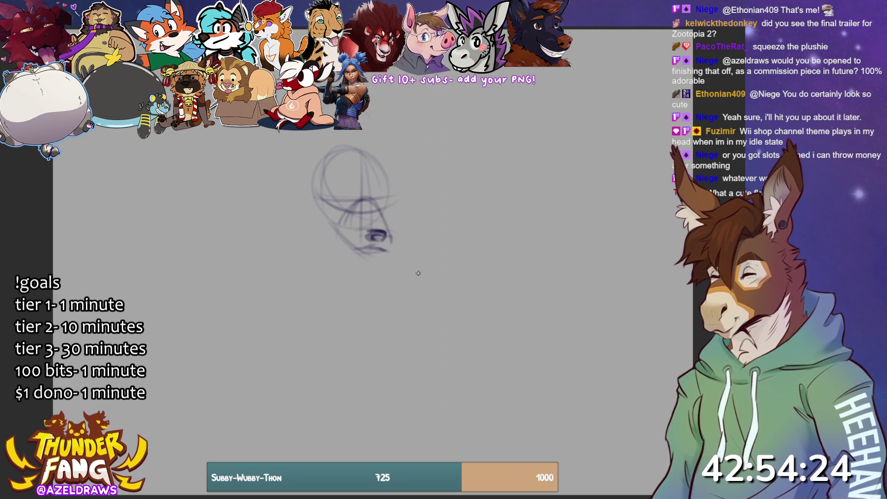
key(Delete)
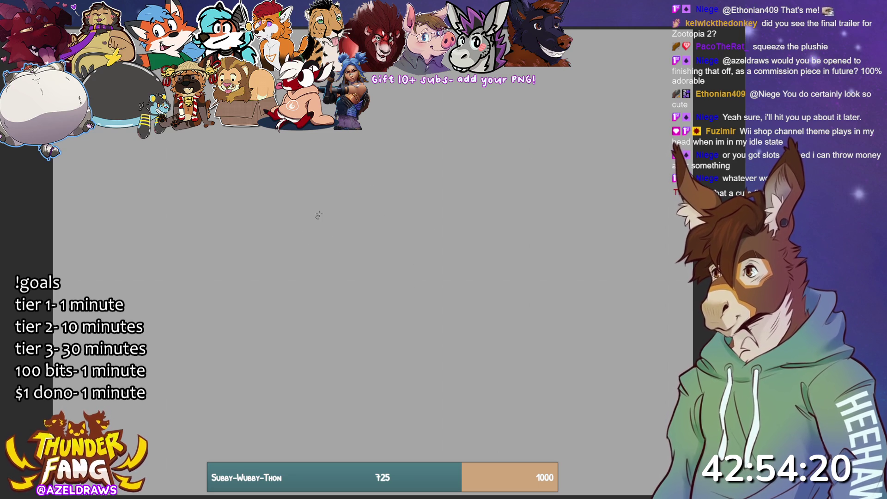
Sketch a fresh head circle with guide strokes, muzzle curves and a pointed ear
mouse_move(313, 192)
mouse_down()
mouse_move(339, 165)
mouse_move(384, 180)
mouse_move(391, 199)
mouse_move(341, 218)
mouse_move(382, 212)
mouse_up()
key(ctrl+z)
mouse_move(326, 216)
mouse_down()
mouse_move(396, 218)
mouse_move(384, 216)
mouse_up()
mouse_move(379, 173)
mouse_down()
mouse_move(376, 221)
mouse_move(363, 252)
mouse_up()
mouse_move(321, 196)
mouse_down()
mouse_move(388, 220)
mouse_move(339, 234)
mouse_move(363, 259)
mouse_move(372, 218)
mouse_move(395, 246)
mouse_move(388, 267)
mouse_move(398, 242)
mouse_up()
mouse_move(315, 189)
mouse_down()
mouse_move(312, 150)
mouse_move(329, 144)
mouse_move(339, 168)
mouse_move(370, 156)
mouse_move(401, 162)
mouse_move(367, 250)
mouse_move(393, 254)
mouse_up()
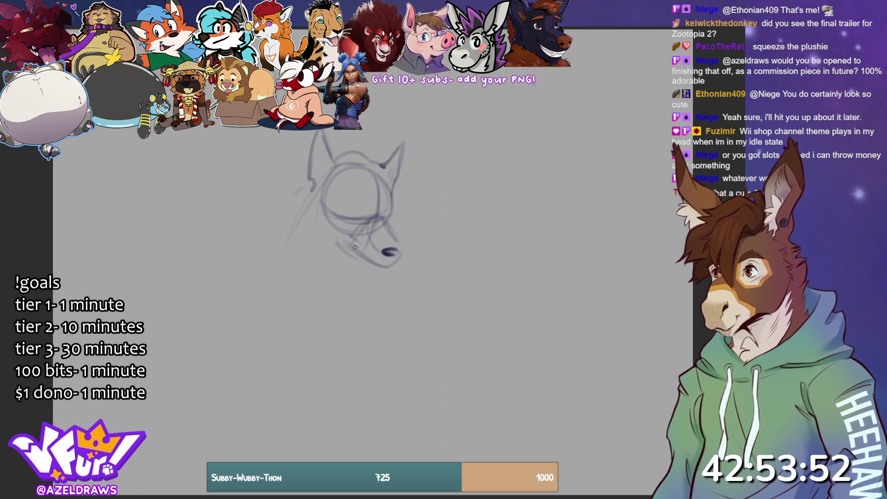
Add the mouth line, lower-jaw strokes and jagged fur tufts on both cheeks
mouse_move(380, 266)
mouse_down()
mouse_move(403, 258)
mouse_move(384, 278)
mouse_up()
key(ctrl+z)
key(ctrl+z)
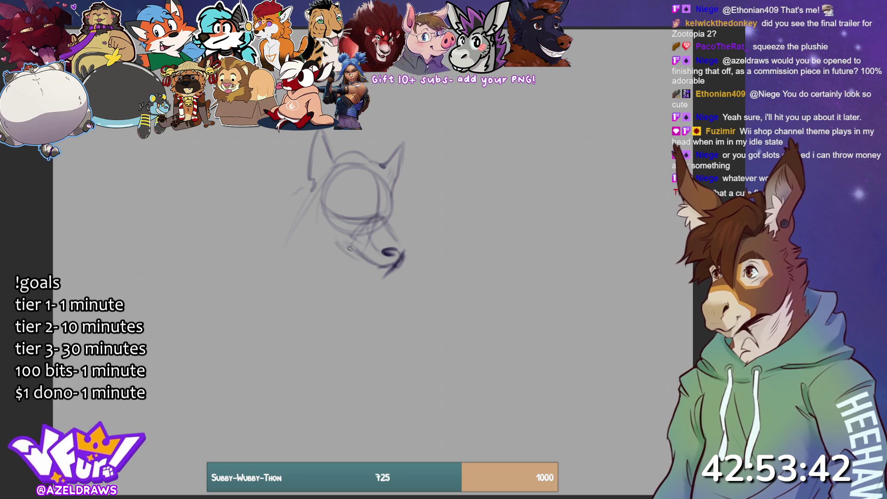
mouse_move(375, 267)
mouse_down()
mouse_move(357, 255)
mouse_move(380, 267)
mouse_up()
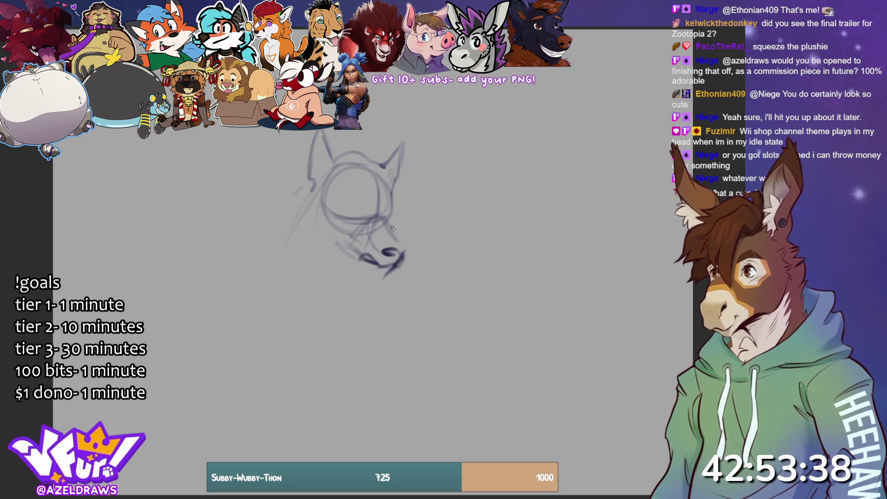
mouse_move(399, 181)
mouse_down()
mouse_move(416, 207)
mouse_move(406, 222)
mouse_up()
mouse_move(303, 196)
mouse_down()
mouse_move(283, 204)
mouse_move(288, 226)
mouse_up()
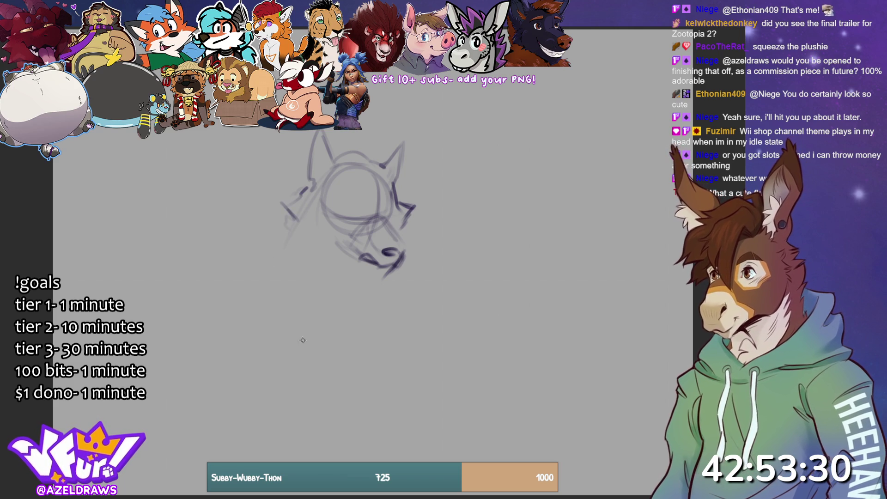
drag(286, 218, 309, 255)
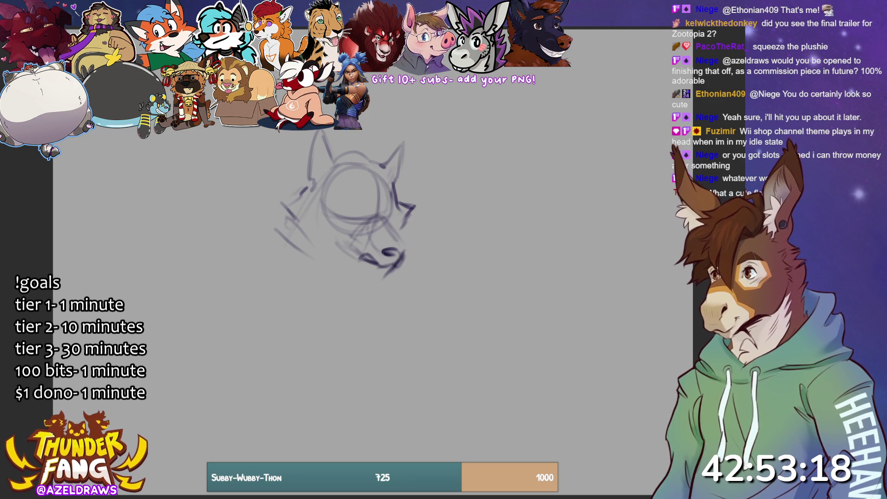
Draw a neck line and diagonal fur strokes by the muzzle, then redo the lower jaw
drag(276, 230, 342, 281)
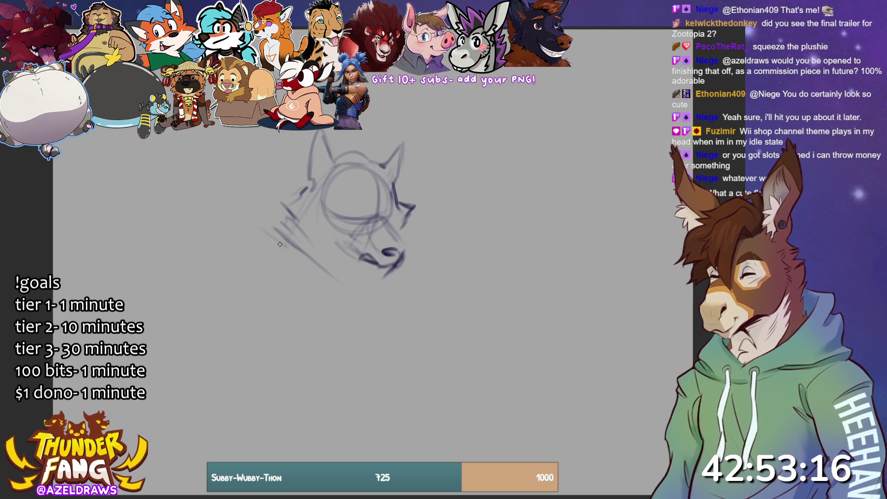
drag(257, 233, 347, 280)
mouse_move(300, 240)
mouse_down()
mouse_move(333, 266)
mouse_move(314, 261)
mouse_move(310, 243)
mouse_move(370, 288)
mouse_move(354, 261)
mouse_move(369, 262)
mouse_move(343, 269)
mouse_up()
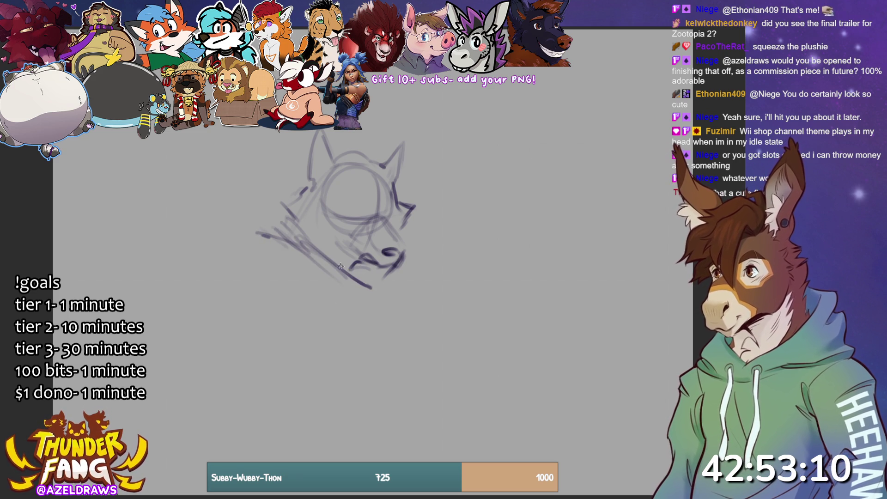
mouse_move(325, 233)
mouse_down()
mouse_move(319, 241)
mouse_move(363, 266)
mouse_up()
key(ctrl+z)
key(ctrl+z)
key(ctrl+z)
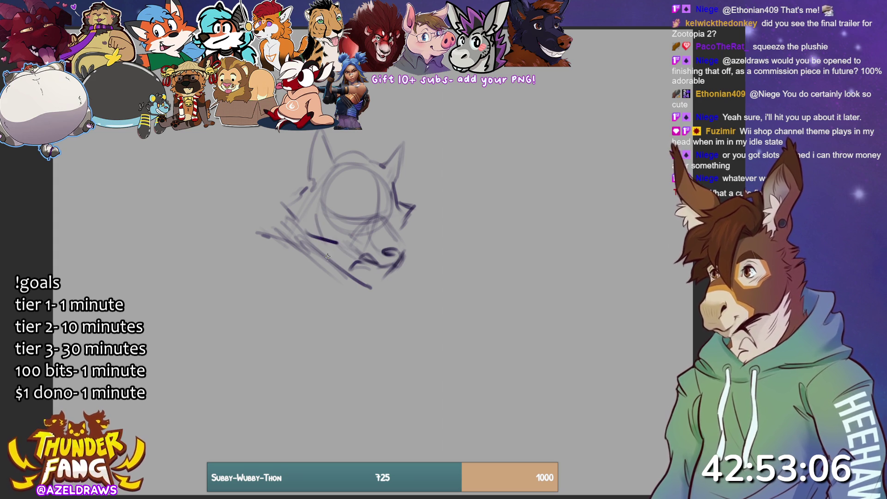
drag(317, 246, 340, 249)
drag(340, 248, 366, 263)
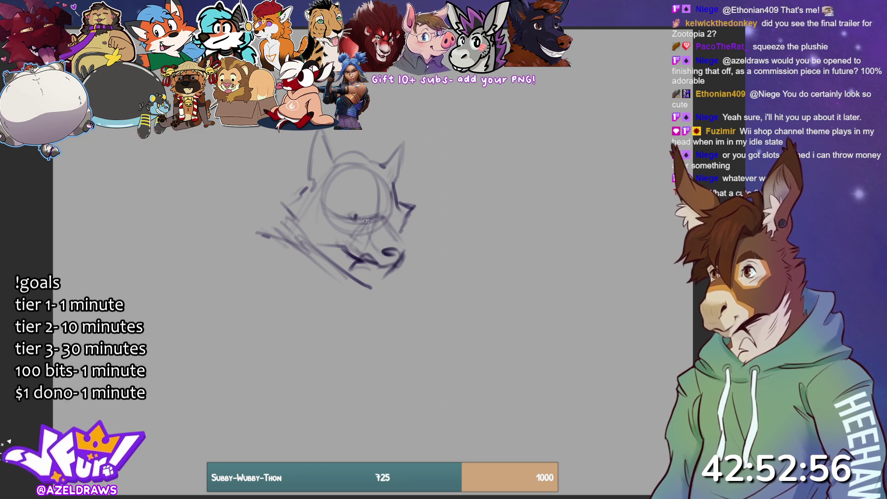
Enlarge the eye, fill the nose solid dark, and add neck and chest curves
drag(355, 216, 384, 215)
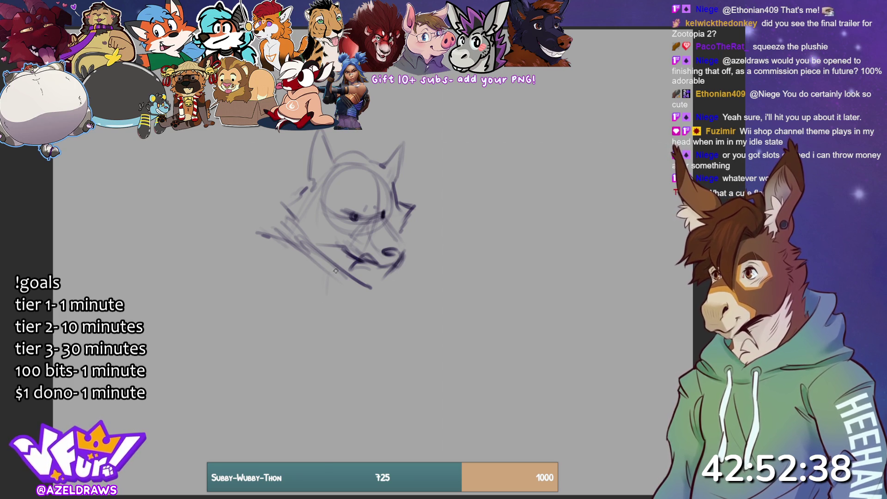
drag(337, 273, 336, 311)
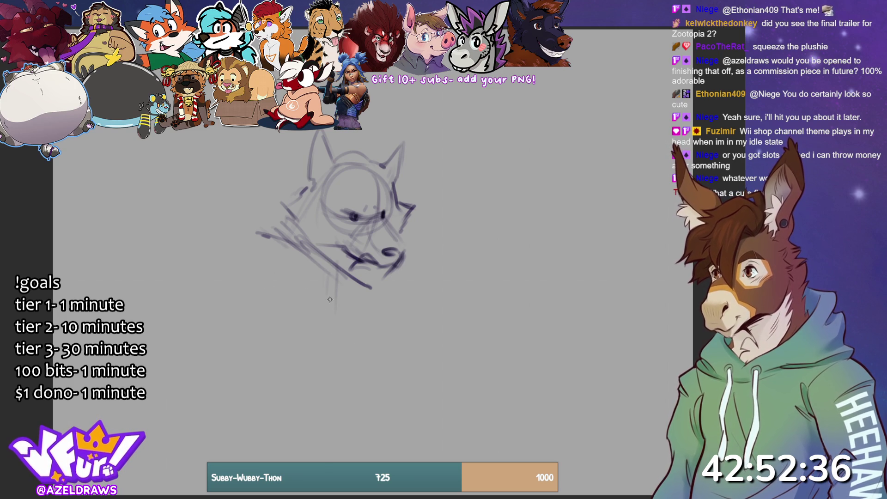
drag(387, 252, 400, 235)
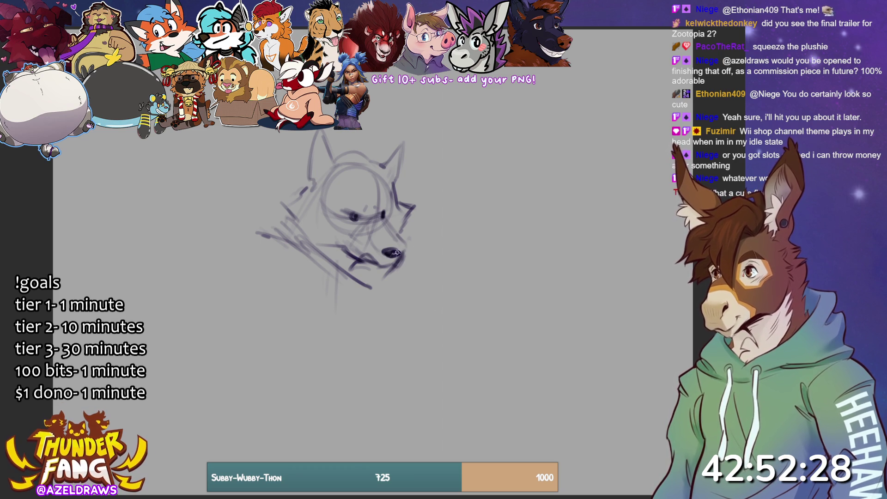
mouse_move(365, 298)
mouse_down()
mouse_move(453, 303)
mouse_move(370, 258)
mouse_move(455, 328)
mouse_up()
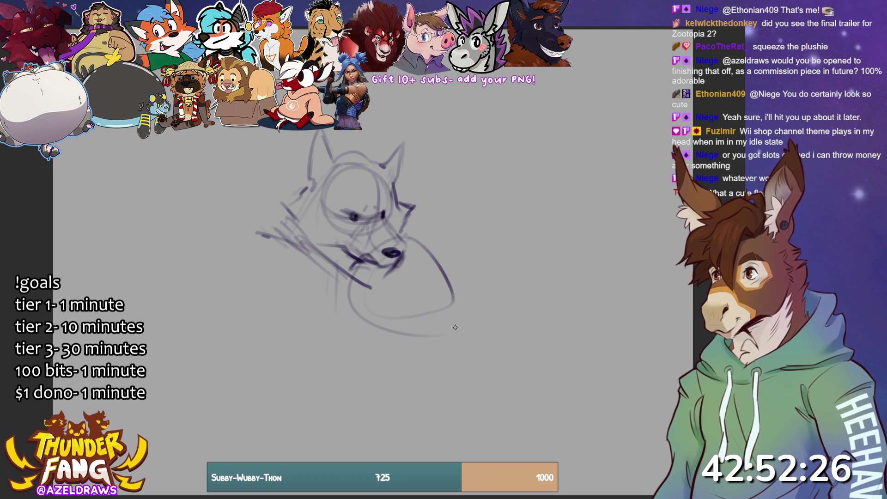
Sketch the chest outline, shoulder line and rounded chest muscles below the head
drag(407, 240, 367, 300)
mouse_move(335, 274)
mouse_down()
mouse_move(326, 309)
mouse_move(332, 409)
mouse_up()
drag(234, 277, 351, 383)
mouse_move(274, 292)
mouse_down()
mouse_move(439, 281)
mouse_move(438, 269)
mouse_up()
drag(257, 262, 398, 252)
drag(234, 254, 425, 247)
drag(254, 244, 346, 351)
mouse_move(273, 261)
mouse_down()
mouse_move(296, 328)
mouse_move(315, 339)
mouse_move(319, 319)
mouse_move(390, 331)
mouse_move(402, 285)
mouse_move(365, 347)
mouse_move(372, 272)
mouse_move(342, 319)
mouse_up()
mouse_move(335, 273)
mouse_down()
mouse_move(326, 322)
mouse_move(268, 305)
mouse_move(324, 277)
mouse_move(310, 328)
mouse_move(345, 296)
mouse_move(351, 333)
mouse_move(398, 278)
mouse_move(329, 287)
mouse_up()
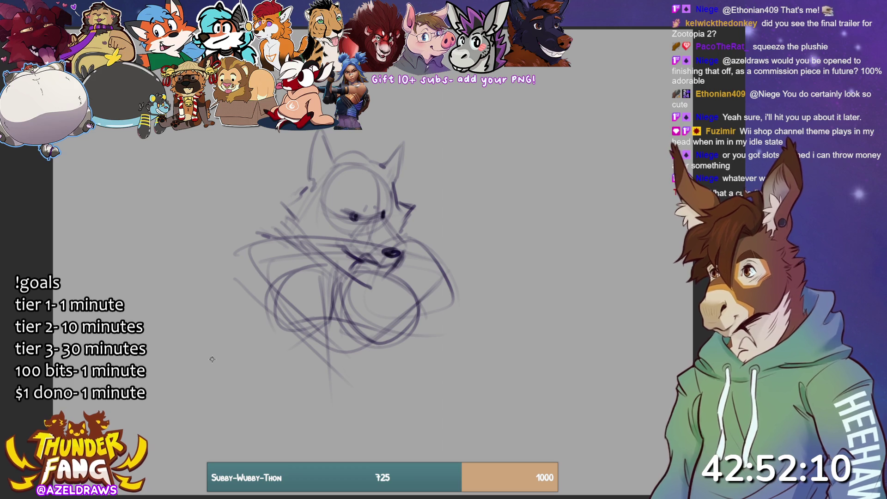
Extend both torso sides downward and outline both shoulders and upper arms
mouse_move(257, 305)
mouse_down()
mouse_move(304, 372)
mouse_move(294, 388)
mouse_up()
drag(416, 324, 402, 356)
drag(423, 308, 380, 394)
drag(395, 358, 379, 401)
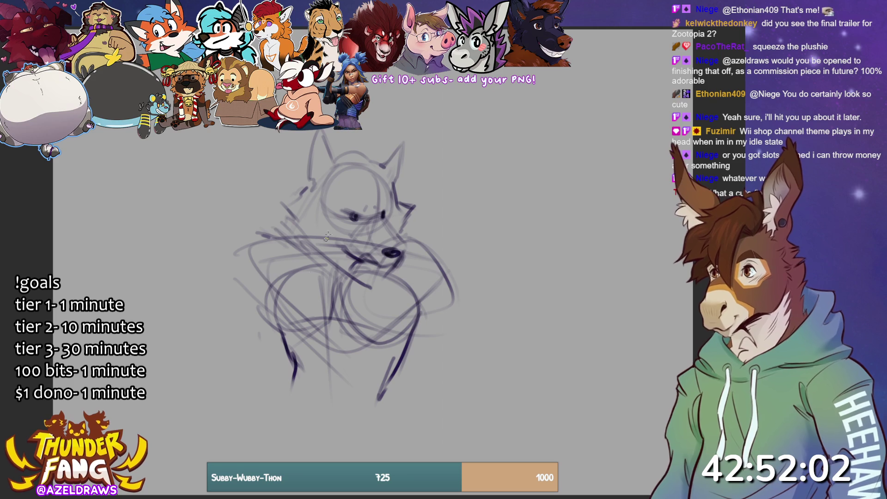
mouse_move(279, 225)
mouse_down()
mouse_move(241, 250)
mouse_move(233, 284)
mouse_move(231, 278)
mouse_up()
drag(231, 294, 269, 282)
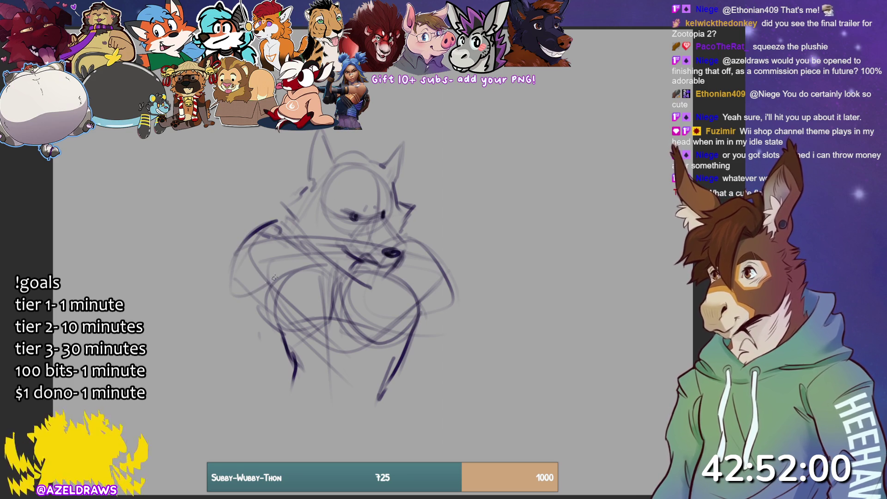
drag(279, 233, 243, 259)
mouse_move(409, 233)
mouse_down()
mouse_move(418, 252)
mouse_move(403, 280)
mouse_move(456, 314)
mouse_move(462, 296)
mouse_move(468, 306)
mouse_up()
drag(467, 305, 447, 307)
mouse_move(243, 296)
mouse_down()
mouse_move(271, 323)
mouse_move(240, 303)
mouse_move(234, 338)
mouse_up()
Shape the left arm's outer contour, forearm and fist
mouse_move(252, 245)
mouse_down()
mouse_move(228, 286)
mouse_move(226, 340)
mouse_move(279, 342)
mouse_up()
drag(267, 296, 227, 348)
mouse_move(238, 291)
mouse_down()
mouse_move(275, 363)
mouse_move(225, 356)
mouse_move(279, 343)
mouse_up()
mouse_move(232, 259)
mouse_down()
mouse_move(221, 342)
mouse_move(272, 376)
mouse_up()
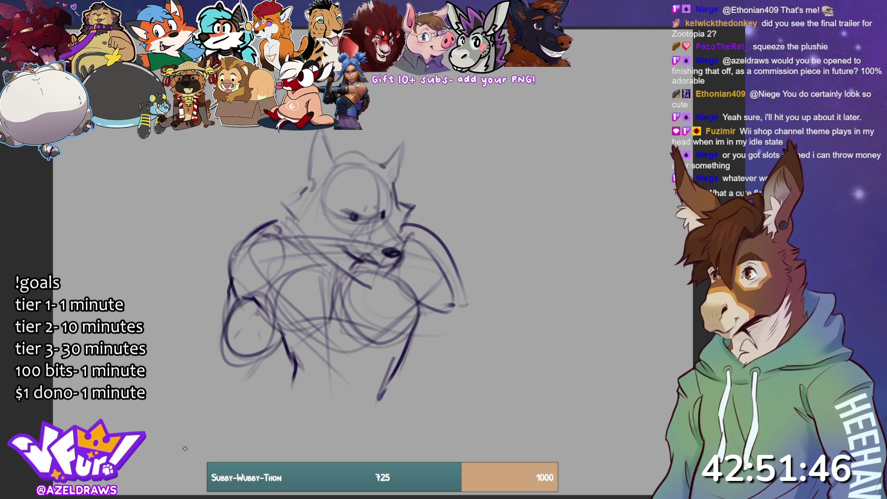
Add sweeping lower-left lines, a long bottom edge and a claw-like hand
mouse_move(218, 345)
mouse_down()
mouse_move(215, 353)
mouse_move(211, 341)
mouse_move(165, 392)
mouse_up()
drag(187, 353, 169, 377)
drag(220, 337, 185, 355)
drag(157, 392, 243, 380)
drag(186, 390, 267, 358)
drag(174, 370, 146, 395)
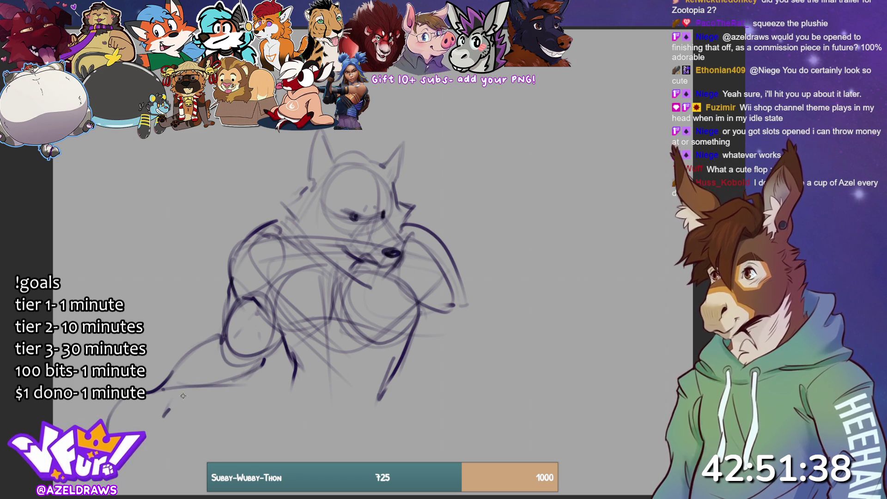
drag(200, 387, 176, 402)
drag(179, 396, 164, 416)
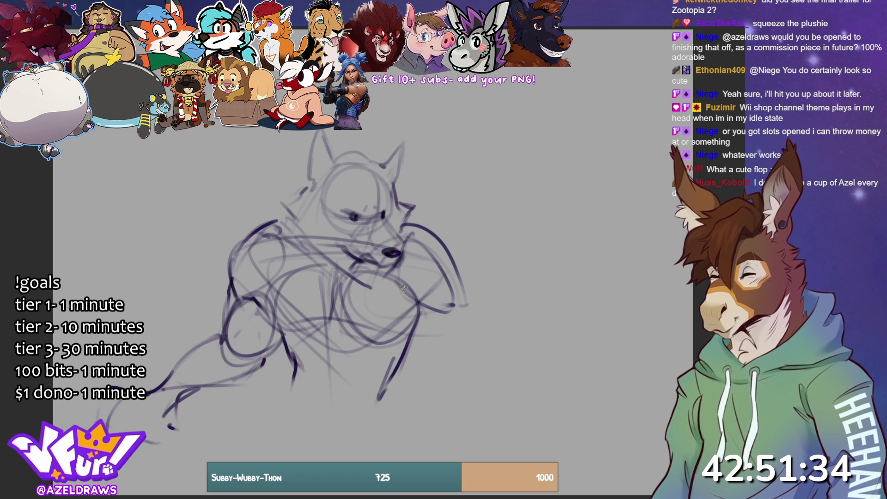
Draw the right hand near the chest and restroke the right shoulder
drag(286, 353, 286, 374)
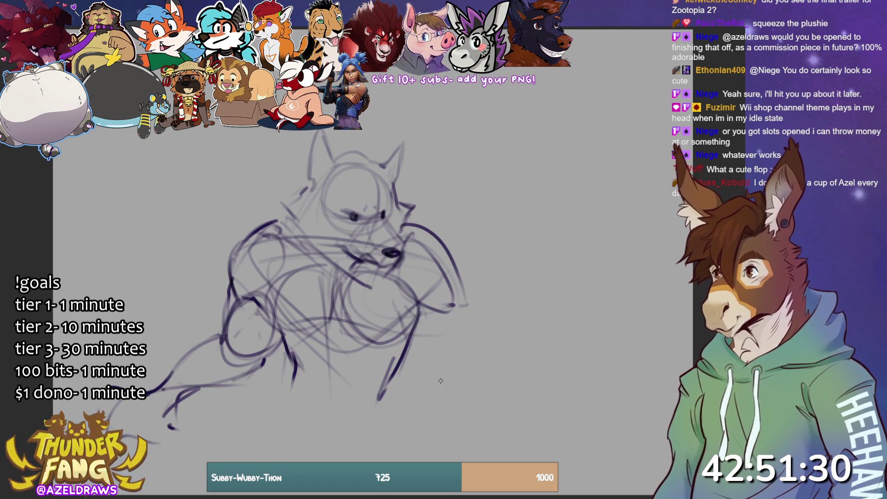
mouse_move(406, 323)
mouse_down()
mouse_move(396, 311)
mouse_move(426, 305)
mouse_move(403, 313)
mouse_move(419, 306)
mouse_move(423, 347)
mouse_move(460, 361)
mouse_move(456, 300)
mouse_move(460, 360)
mouse_up()
drag(407, 230, 463, 292)
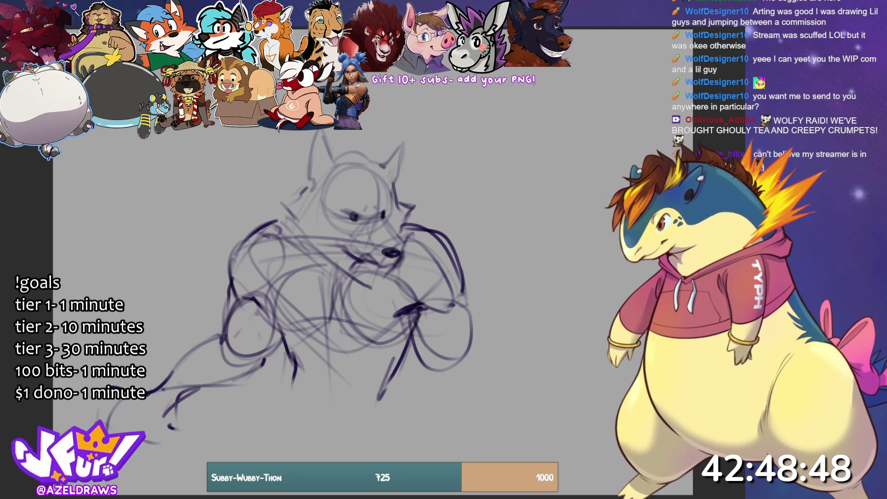
Switch to the Brave browser showing the '#27 Transformaytion' comic image
key(alt+Tab)
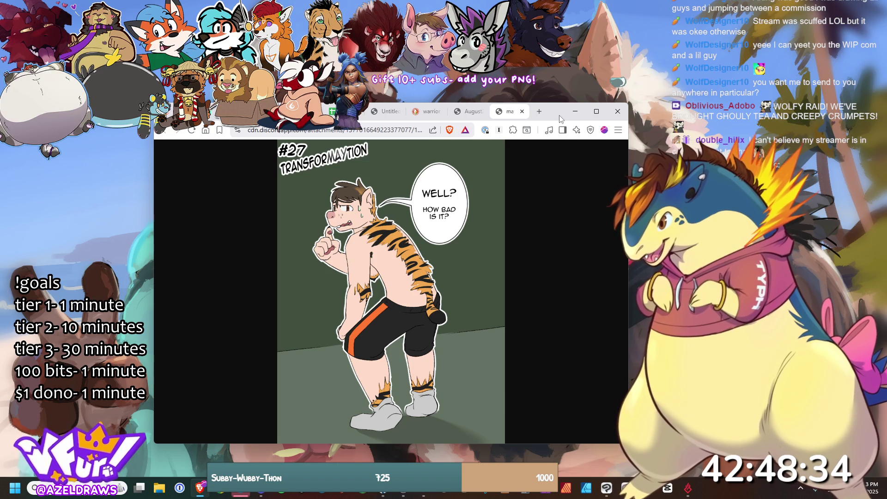
Enlarge the browser window to view the comic, then move on to other shared artwork
drag(546, 101, 548, 74)
mouse_move(542, 443)
mouse_down()
mouse_move(543, 476)
mouse_move(549, 458)
mouse_up()
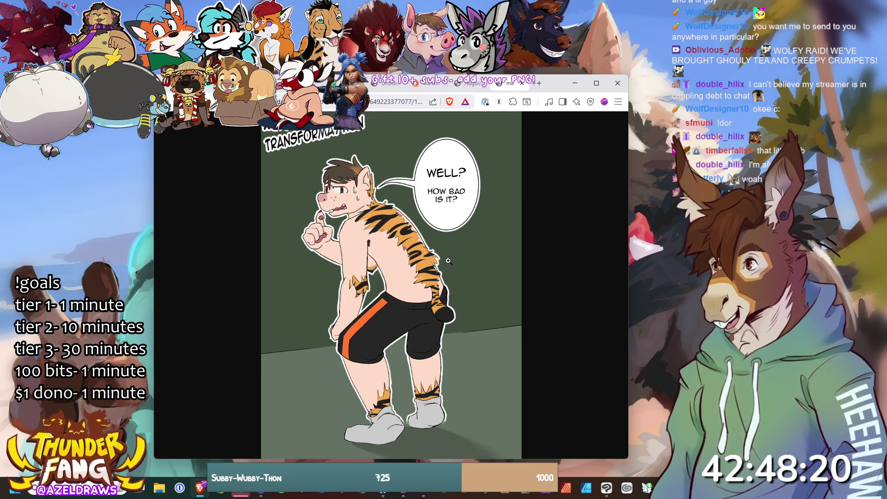
click(469, 87)
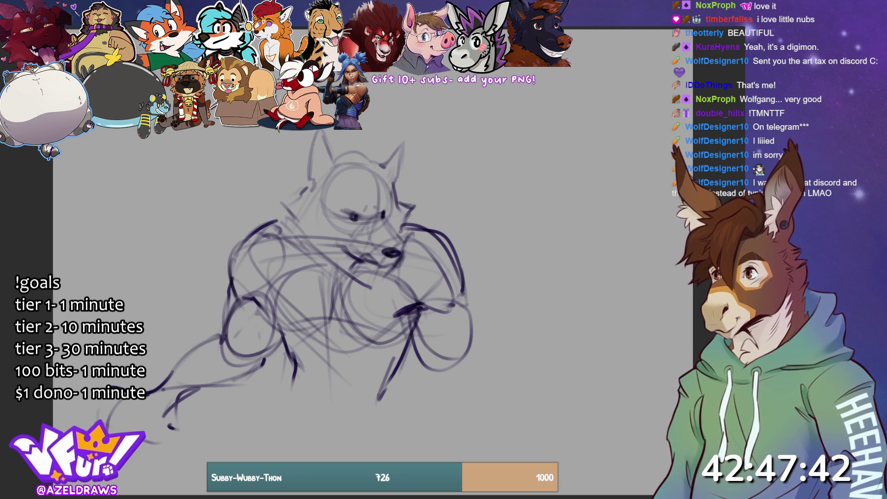
key(alt+Tab)
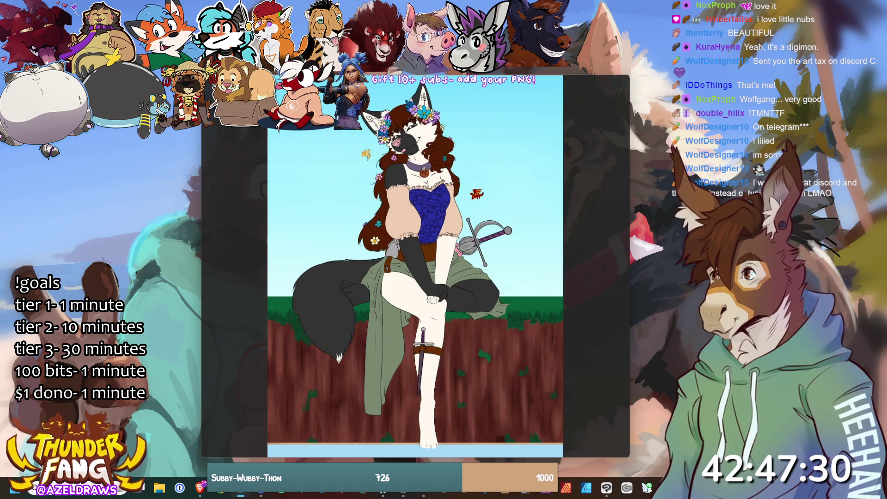
View the next shared dog sketch, lower the viewer, then return to the commissioned image
mouse_move(475, 357)
click(610, 266)
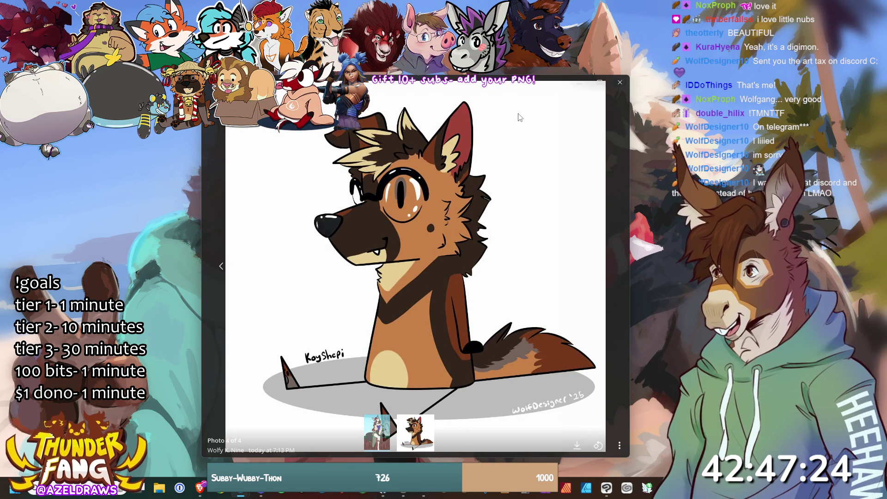
drag(460, 88, 469, 116)
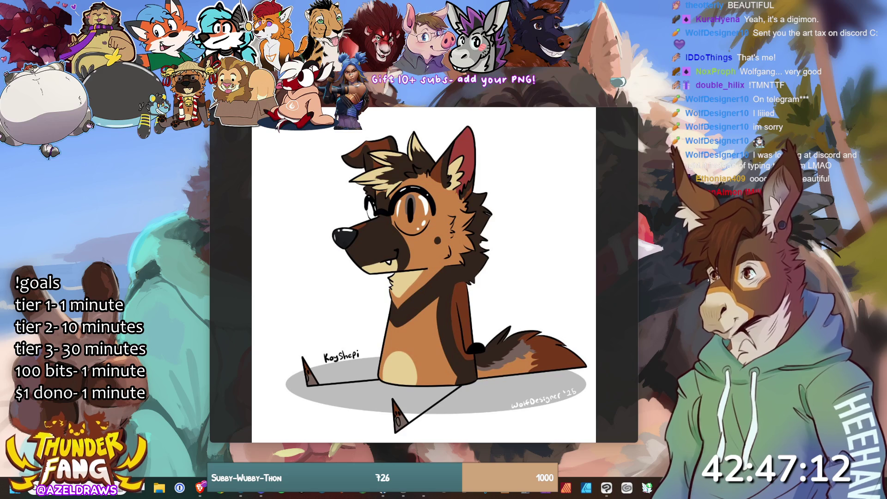
click(230, 275)
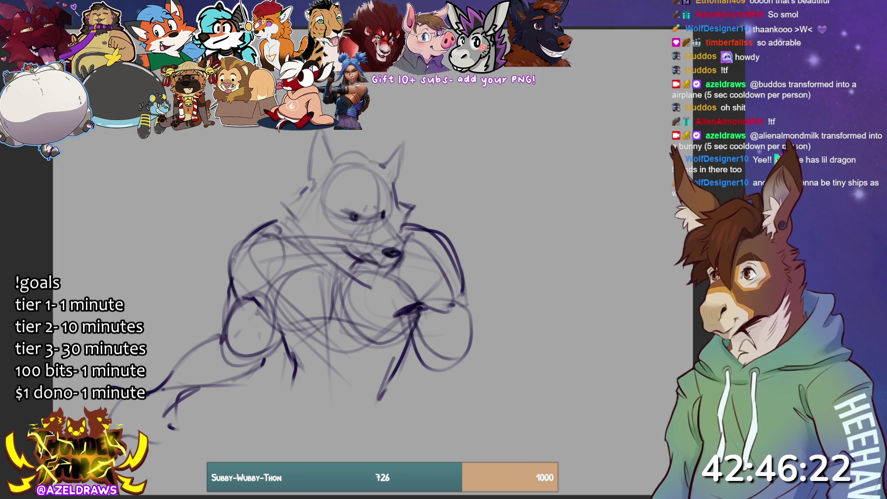
Darken the inner, left, lower and right chest lines with the pen
drag(268, 283, 277, 330)
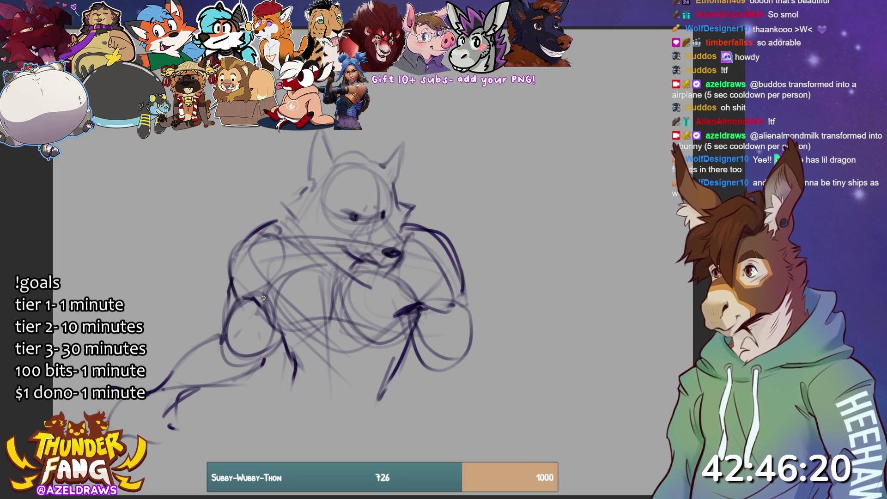
mouse_move(279, 269)
mouse_down()
mouse_move(266, 316)
mouse_move(279, 330)
mouse_move(321, 332)
mouse_move(335, 317)
mouse_up()
mouse_move(341, 280)
mouse_down()
mouse_move(335, 317)
mouse_move(393, 344)
mouse_move(380, 334)
mouse_move(333, 333)
mouse_move(368, 337)
mouse_up()
mouse_move(416, 312)
mouse_down()
mouse_move(384, 337)
mouse_move(402, 299)
mouse_up()
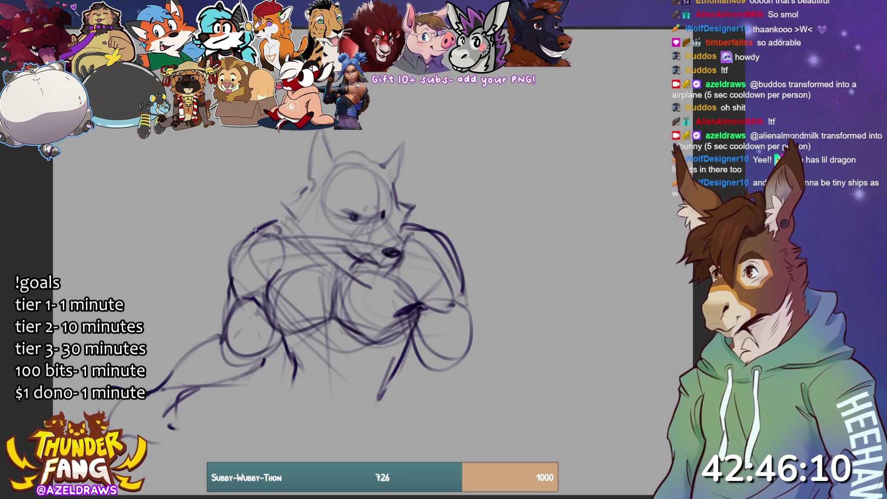
Trace both shoulders, the right fist's outer edge and the lower right arm contour
mouse_move(277, 221)
mouse_down()
mouse_move(240, 259)
mouse_move(237, 291)
mouse_up()
drag(403, 247, 457, 291)
mouse_move(408, 230)
mouse_down()
mouse_move(464, 273)
mouse_move(462, 303)
mouse_move(413, 330)
mouse_up()
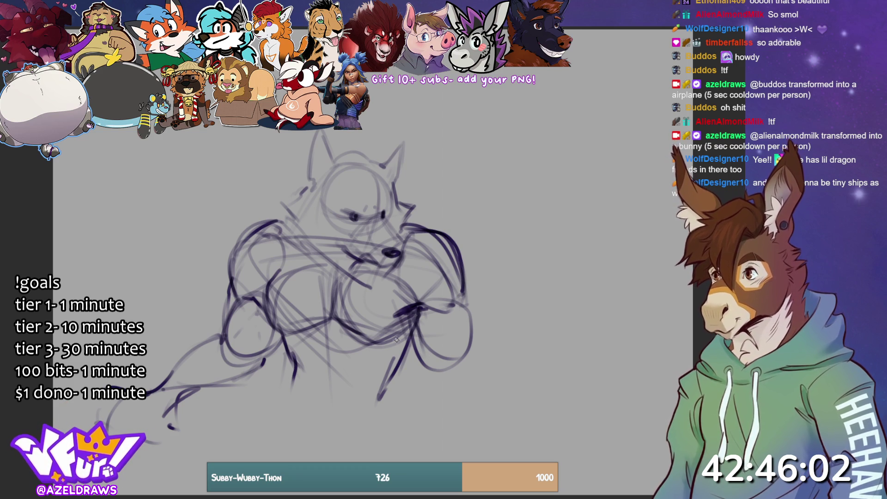
mouse_move(468, 313)
mouse_down()
mouse_move(473, 372)
mouse_move(469, 358)
mouse_up()
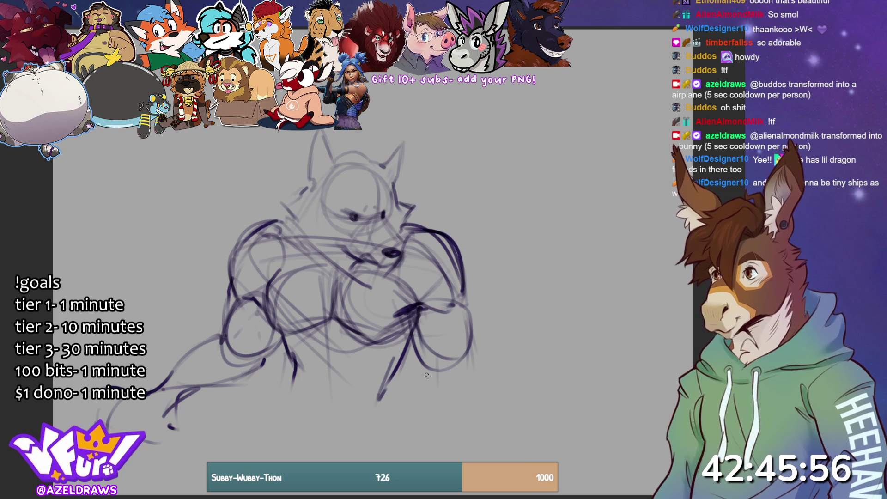
mouse_move(426, 364)
mouse_down()
mouse_move(434, 395)
mouse_move(483, 439)
mouse_up()
drag(470, 343, 489, 435)
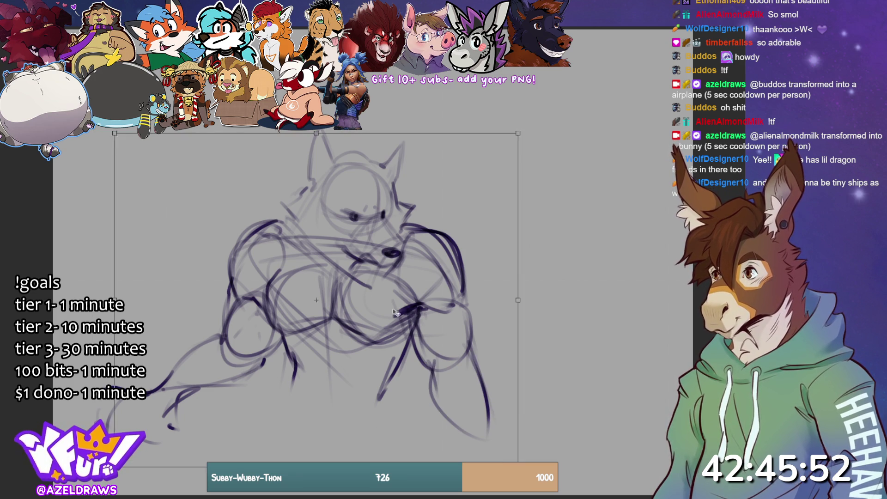
Enlarge the whole sketch and shift it up-right with Ctrl+T
key(ctrl+t)
drag(388, 296, 499, 251)
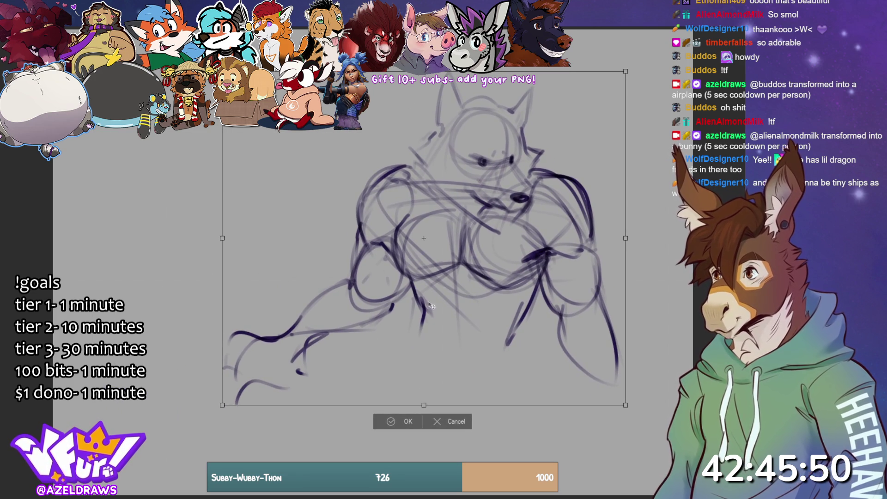
click(389, 422)
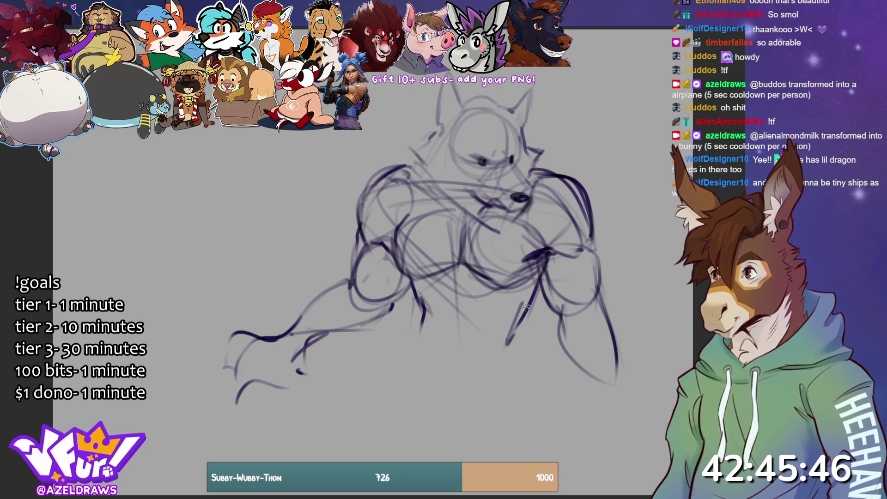
Rough in strokes below the arm, the right forearm line, and the lower torso and belly curves
drag(422, 308, 417, 378)
mouse_move(407, 326)
mouse_down()
mouse_move(419, 355)
mouse_move(463, 384)
mouse_up()
drag(521, 314, 517, 359)
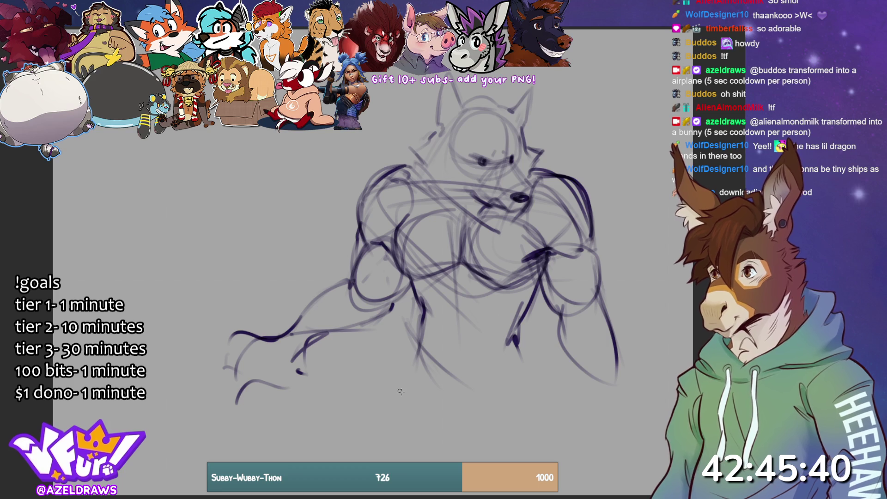
mouse_move(410, 327)
mouse_down()
mouse_move(446, 367)
mouse_move(513, 350)
mouse_up()
drag(417, 348, 485, 381)
mouse_move(511, 345)
mouse_down()
mouse_move(457, 382)
mouse_move(478, 375)
mouse_up()
drag(419, 330, 509, 359)
drag(418, 330, 404, 373)
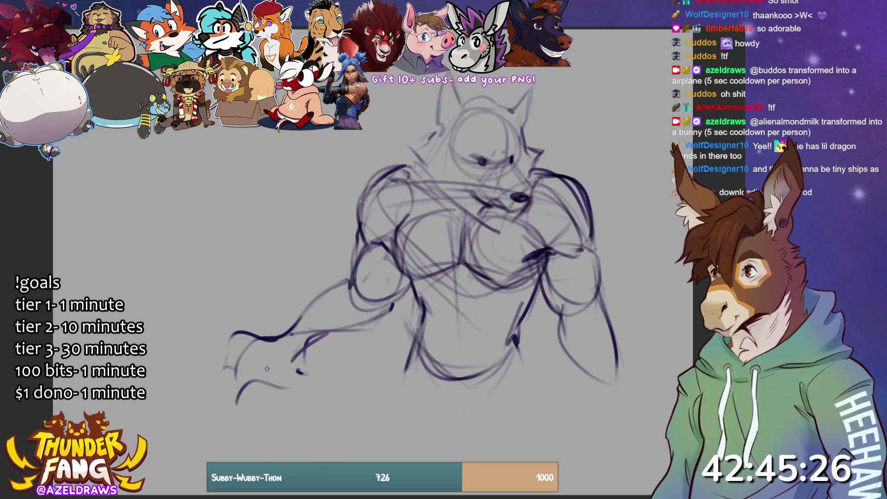
Sketch the clawed hand at the lower left, defining its fingers and claws
mouse_move(245, 376)
mouse_down()
mouse_move(280, 389)
mouse_move(282, 372)
mouse_move(305, 403)
mouse_move(301, 384)
mouse_move(294, 409)
mouse_up()
mouse_move(262, 350)
mouse_down()
mouse_move(234, 330)
mouse_move(221, 347)
mouse_move(241, 365)
mouse_move(217, 377)
mouse_move(229, 387)
mouse_move(195, 380)
mouse_move(220, 385)
mouse_move(214, 364)
mouse_move(234, 412)
mouse_move(227, 401)
mouse_move(244, 366)
mouse_move(291, 360)
mouse_up()
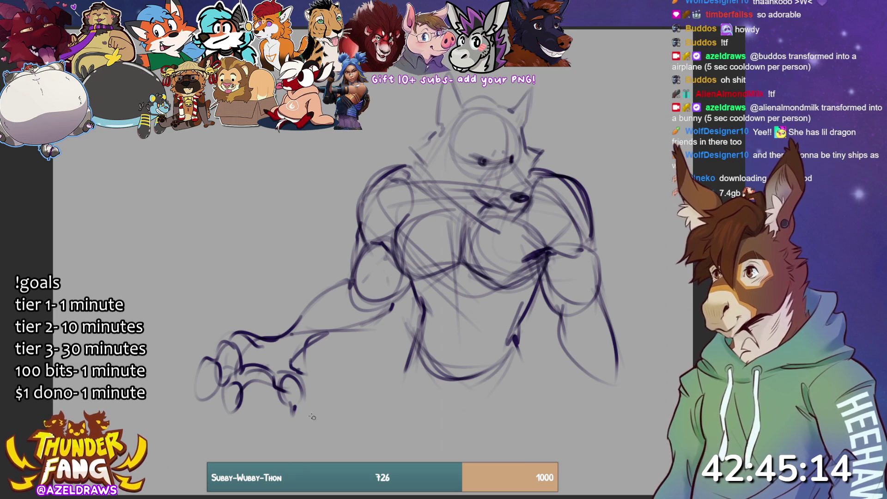
mouse_move(219, 368)
mouse_down()
mouse_move(220, 389)
mouse_move(202, 396)
mouse_move(217, 412)
mouse_move(204, 416)
mouse_move(208, 362)
mouse_move(192, 393)
mouse_move(198, 409)
mouse_move(222, 381)
mouse_up()
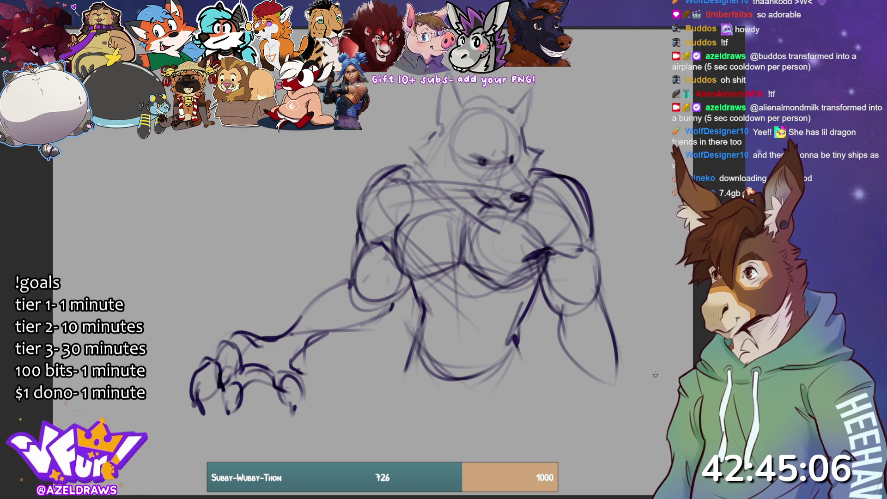
Darken the right arm's outline down toward the lower right
drag(613, 359, 619, 384)
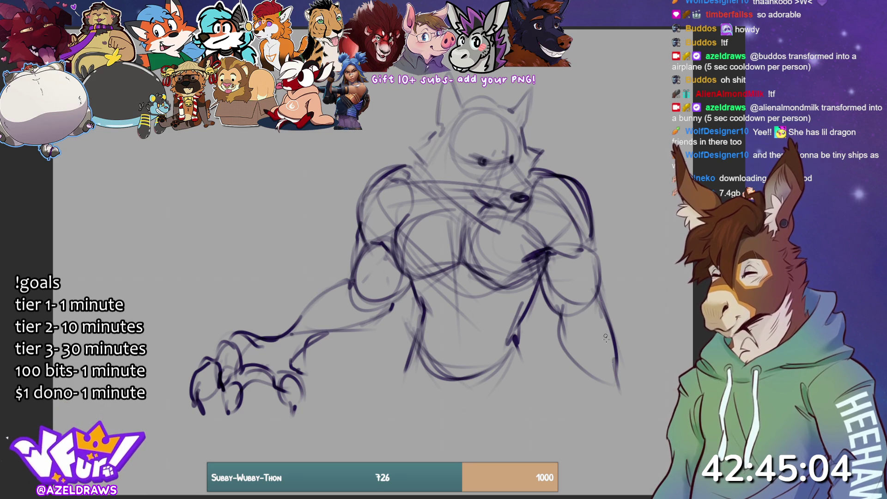
drag(601, 315, 622, 370)
drag(611, 340, 632, 430)
mouse_move(584, 370)
mouse_down()
mouse_move(592, 415)
mouse_move(596, 396)
mouse_move(584, 429)
mouse_up()
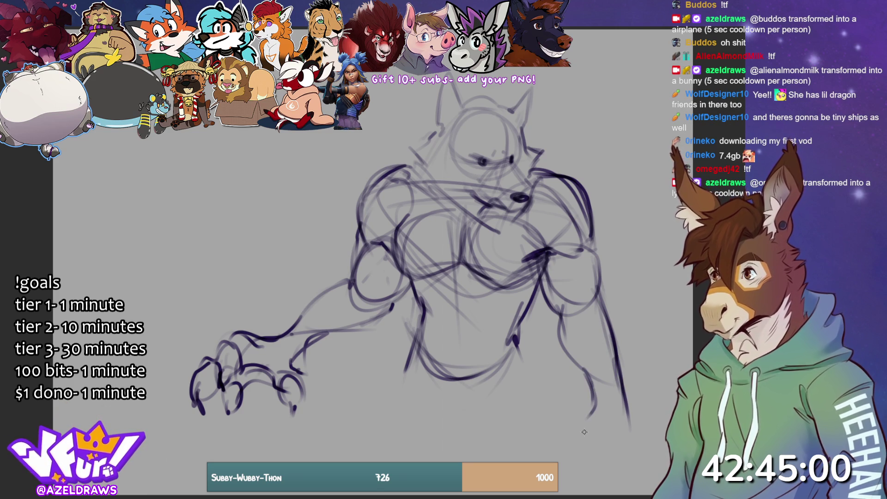
Draw the lower right leg curves and darken the forearm and lower belly lines
mouse_move(595, 390)
mouse_down()
mouse_move(591, 424)
mouse_move(568, 440)
mouse_up()
drag(621, 396, 629, 443)
mouse_move(594, 413)
mouse_down()
mouse_move(573, 421)
mouse_move(553, 456)
mouse_move(583, 460)
mouse_move(558, 467)
mouse_move(614, 476)
mouse_move(618, 493)
mouse_move(615, 484)
mouse_up()
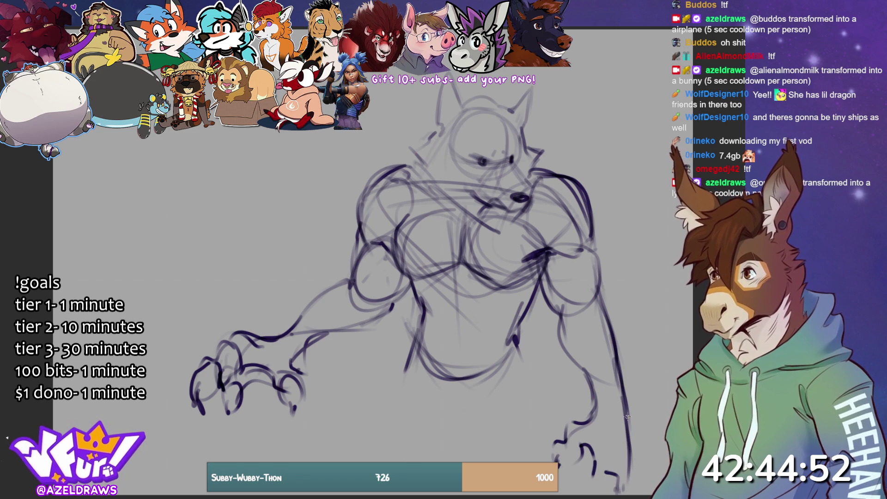
drag(302, 350, 389, 320)
drag(262, 335, 304, 312)
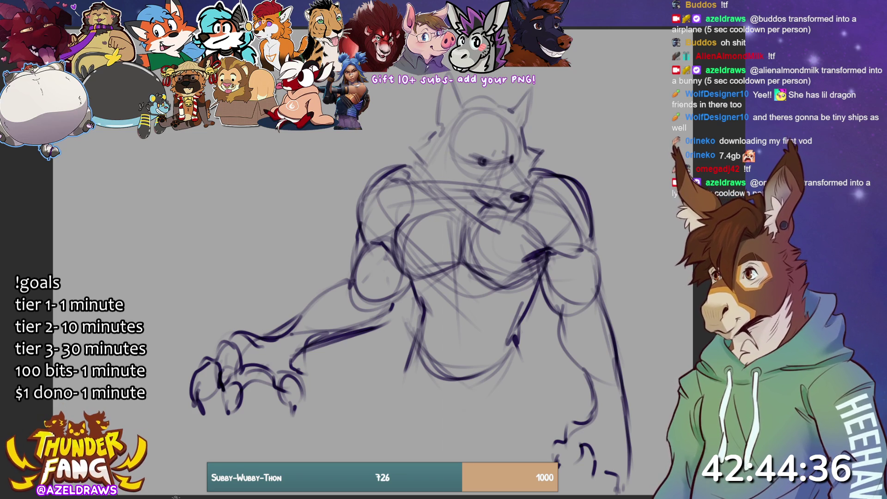
mouse_move(407, 339)
mouse_down()
mouse_move(442, 384)
mouse_move(483, 365)
mouse_up()
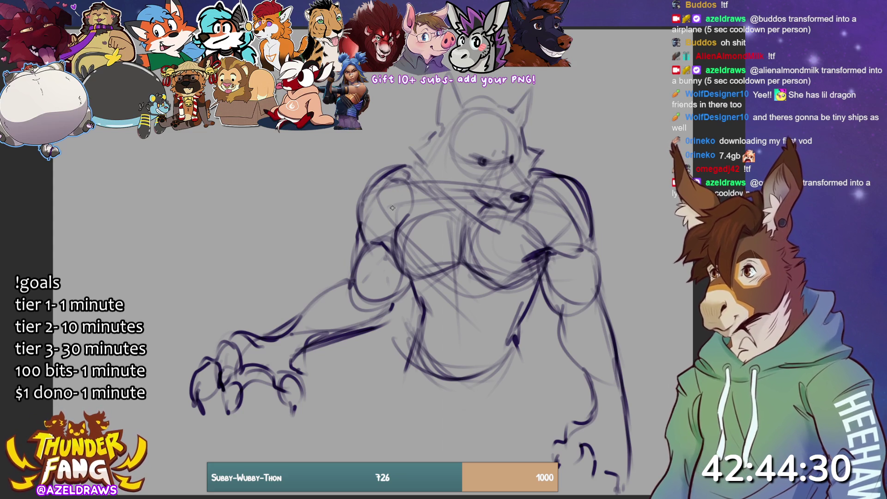
Add faint cheek and upper-chest strokes, then the left shoulder and diagonal forearm lines
mouse_move(407, 152)
mouse_down()
mouse_move(438, 171)
mouse_move(408, 151)
mouse_move(438, 129)
mouse_move(425, 184)
mouse_move(432, 194)
mouse_up()
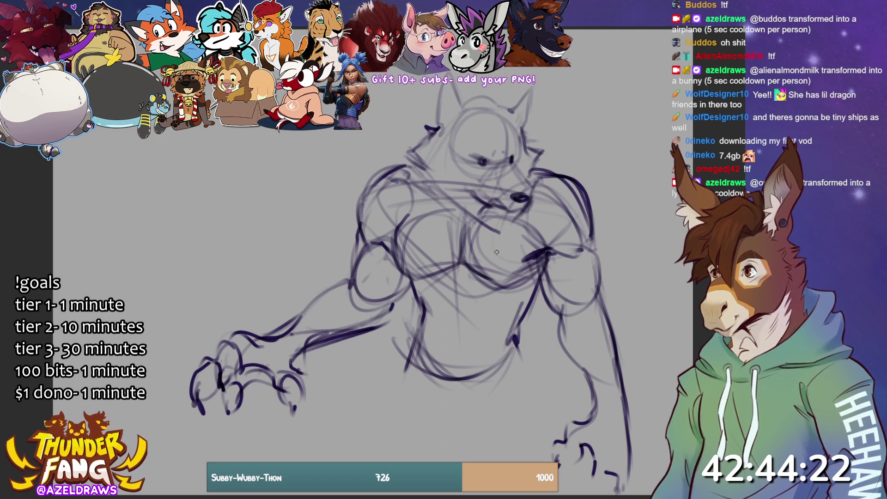
mouse_move(362, 205)
mouse_down()
mouse_move(379, 194)
mouse_move(455, 227)
mouse_up()
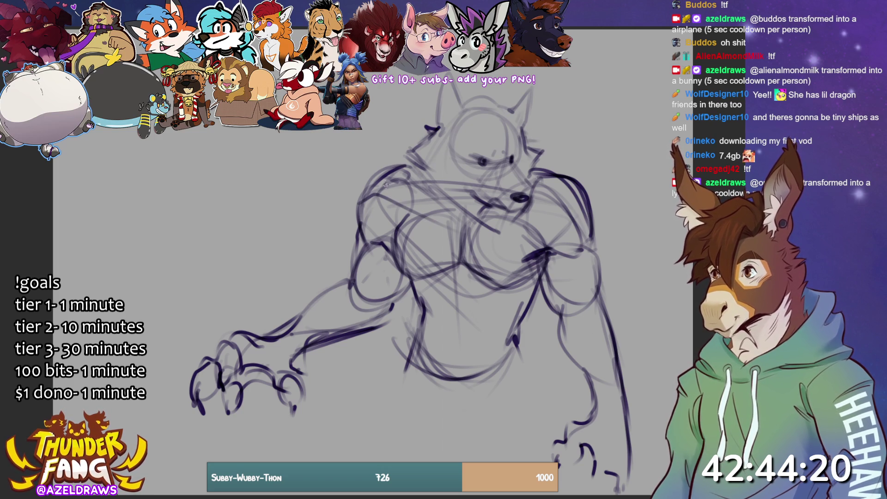
mouse_move(389, 167)
mouse_down()
mouse_move(475, 231)
mouse_move(548, 199)
mouse_move(572, 204)
mouse_move(536, 219)
mouse_move(552, 159)
mouse_move(548, 201)
mouse_move(379, 164)
mouse_move(353, 208)
mouse_move(350, 238)
mouse_up()
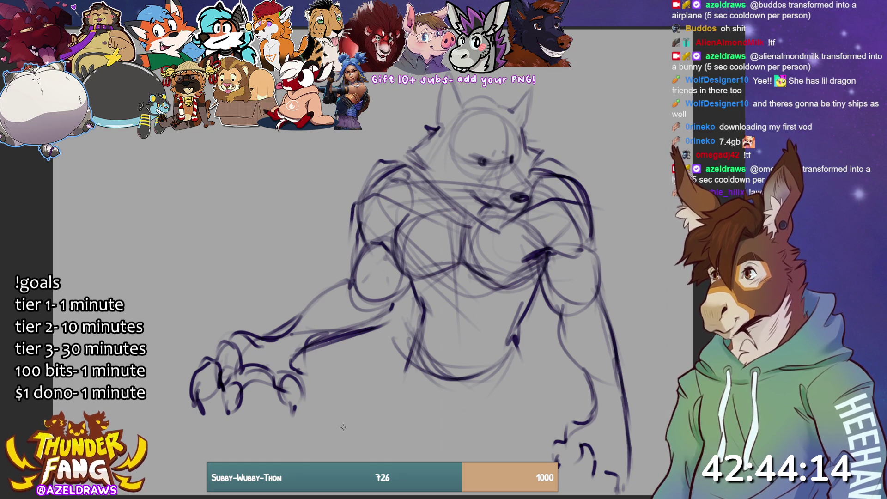
drag(338, 348, 282, 448)
drag(351, 335, 296, 409)
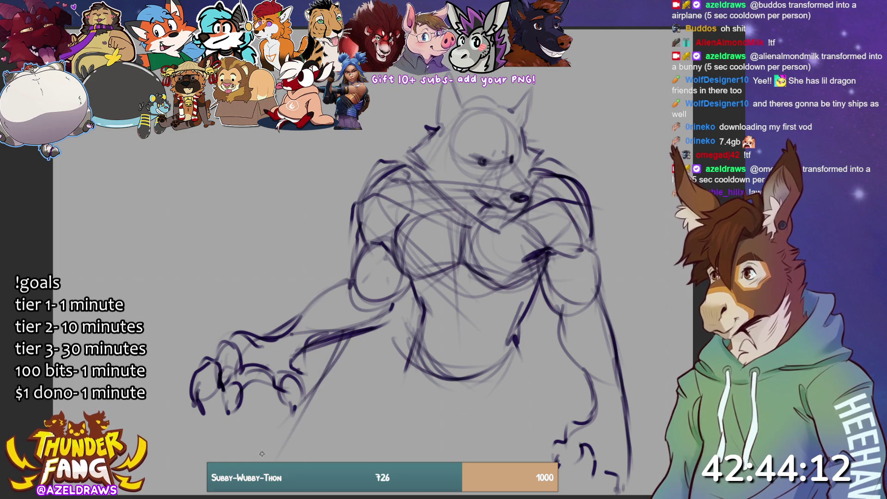
mouse_move(364, 334)
mouse_down()
mouse_move(227, 440)
mouse_move(301, 400)
mouse_up()
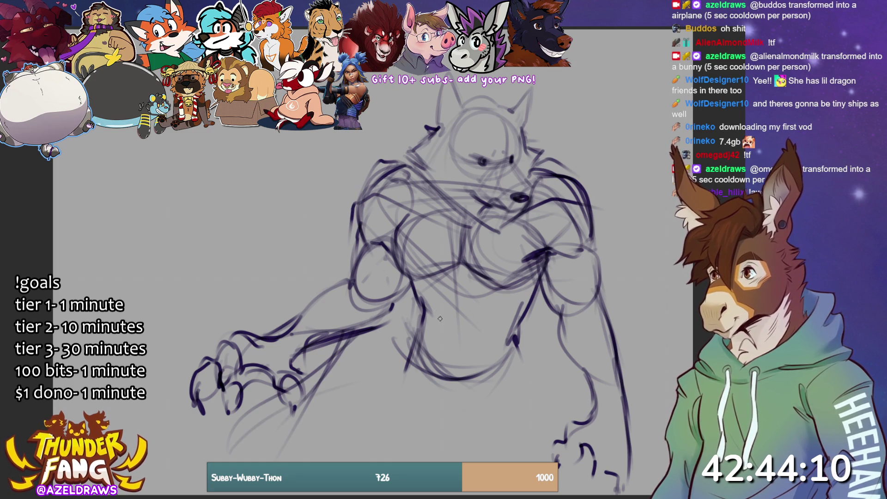
Darken the chest and shoulder contours on both sides and outline the wolf's left ear
mouse_move(516, 221)
mouse_down()
mouse_move(502, 235)
mouse_move(585, 261)
mouse_move(600, 208)
mouse_up()
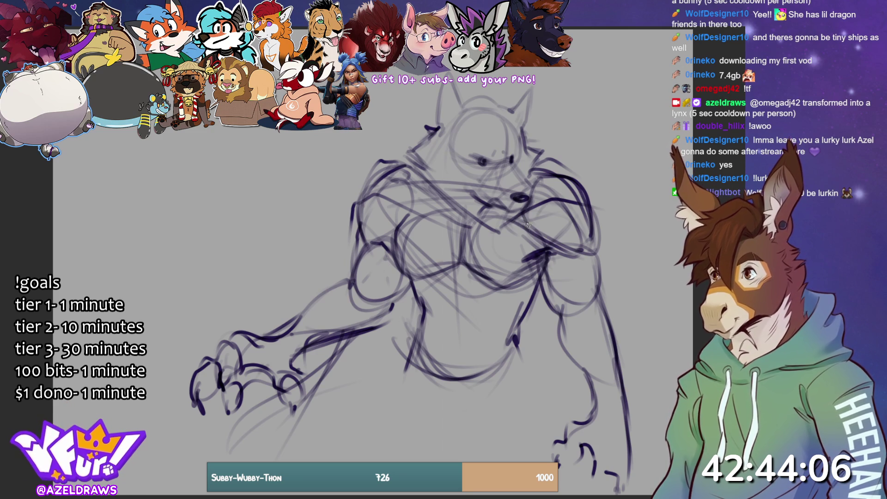
mouse_move(516, 233)
mouse_down()
mouse_move(559, 207)
mouse_move(594, 210)
mouse_up()
mouse_move(362, 241)
mouse_down()
mouse_move(412, 214)
mouse_move(411, 194)
mouse_move(347, 255)
mouse_up()
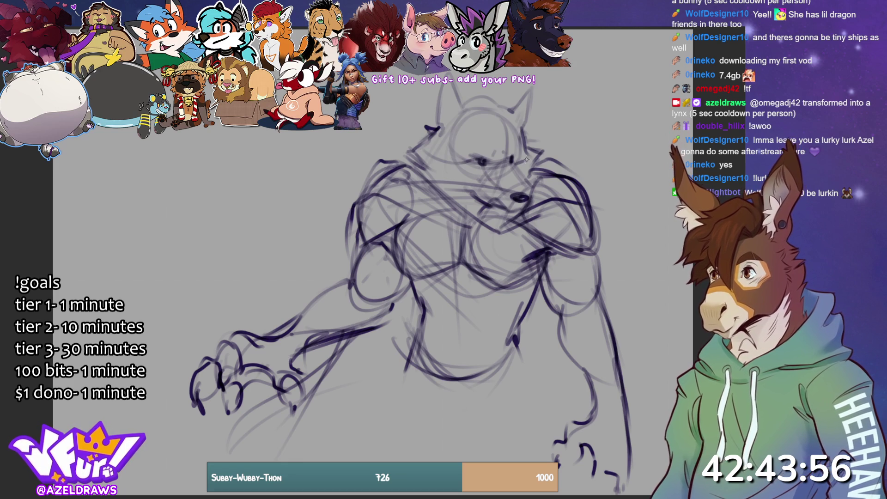
drag(437, 132, 450, 92)
mouse_move(451, 92)
mouse_down()
mouse_move(460, 123)
mouse_move(458, 111)
mouse_up()
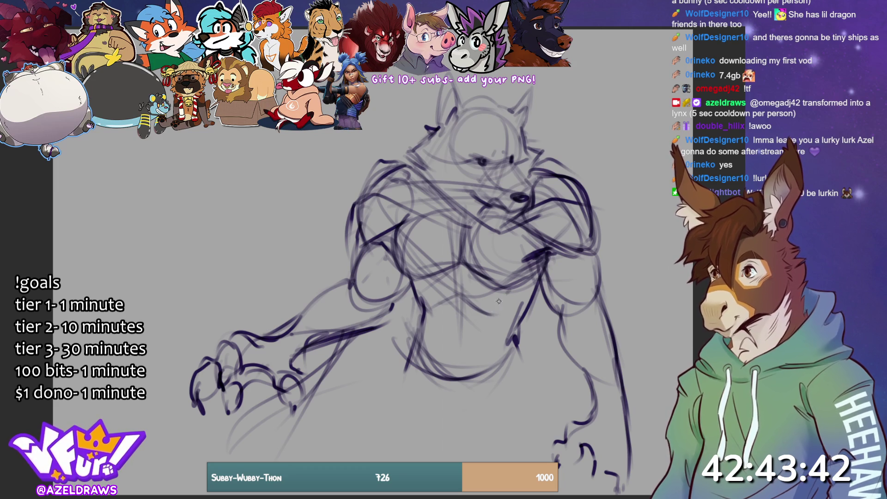
Sketch short belly lines and rough in both legs below the torso
drag(452, 351, 451, 361)
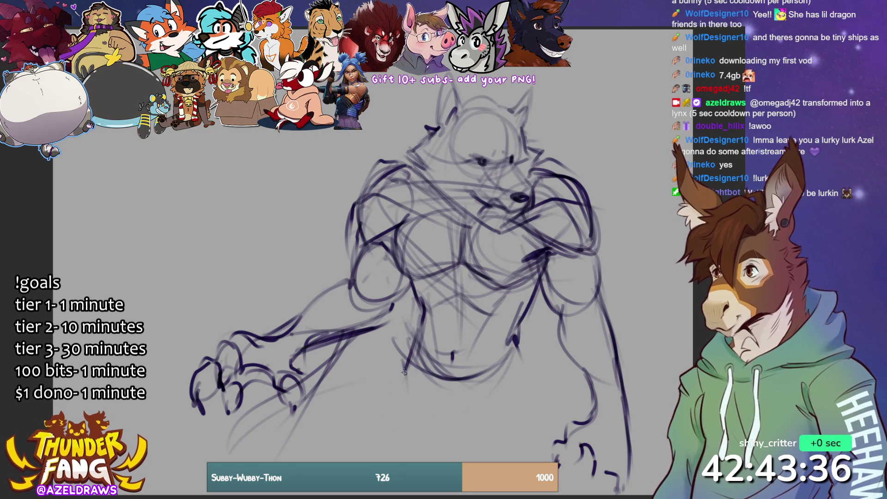
drag(406, 368, 418, 458)
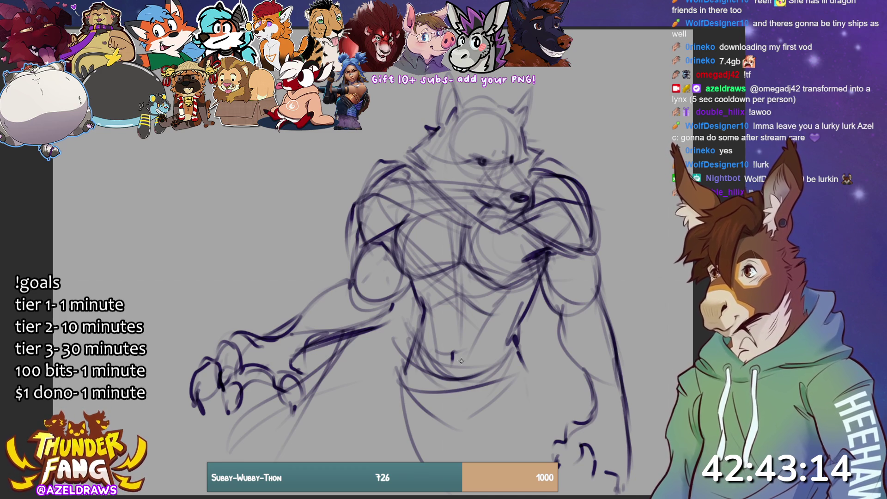
mouse_move(400, 370)
mouse_down()
mouse_move(364, 462)
mouse_move(354, 462)
mouse_up()
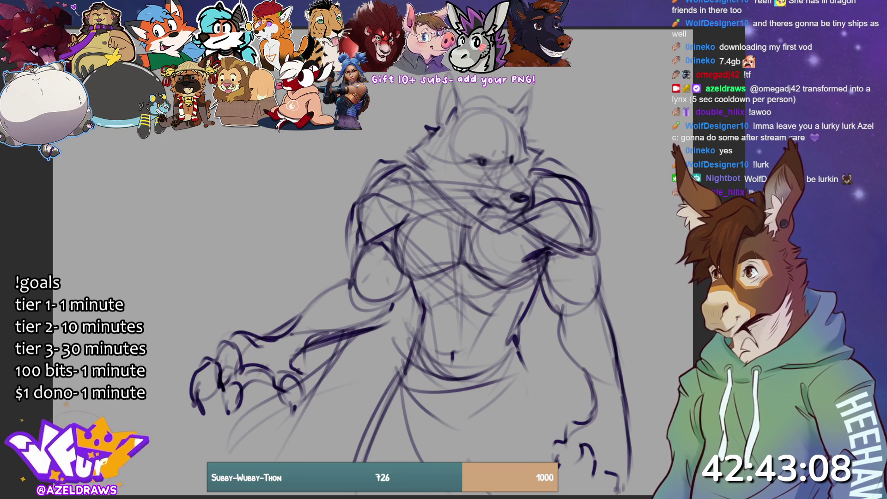
mouse_move(526, 370)
mouse_down()
mouse_move(573, 486)
mouse_move(559, 431)
mouse_move(474, 462)
mouse_up()
drag(509, 381, 475, 441)
mouse_move(421, 328)
mouse_down()
mouse_move(397, 372)
mouse_move(410, 409)
mouse_up()
drag(390, 372, 430, 458)
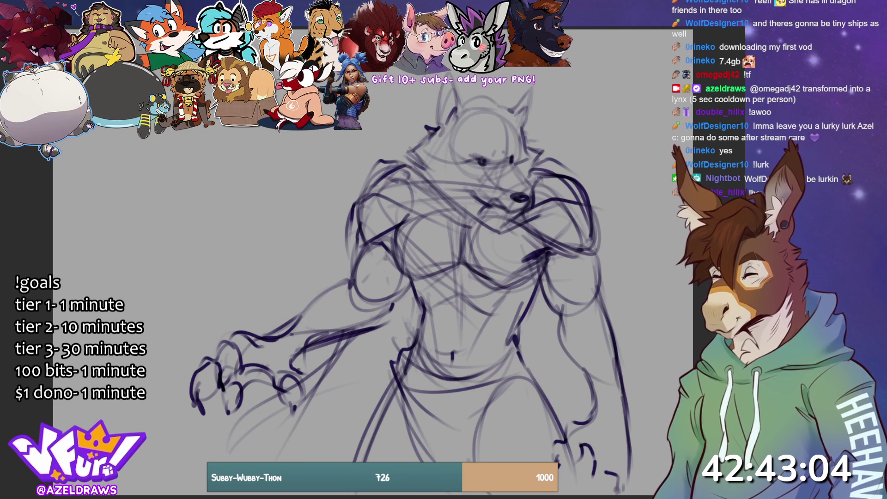
Refine the left leg, sketch the right leg, hip and belt curves, undoing a stray waist stroke
drag(386, 388, 423, 462)
mouse_move(386, 405)
mouse_down()
mouse_move(381, 428)
mouse_move(372, 429)
mouse_move(406, 462)
mouse_up()
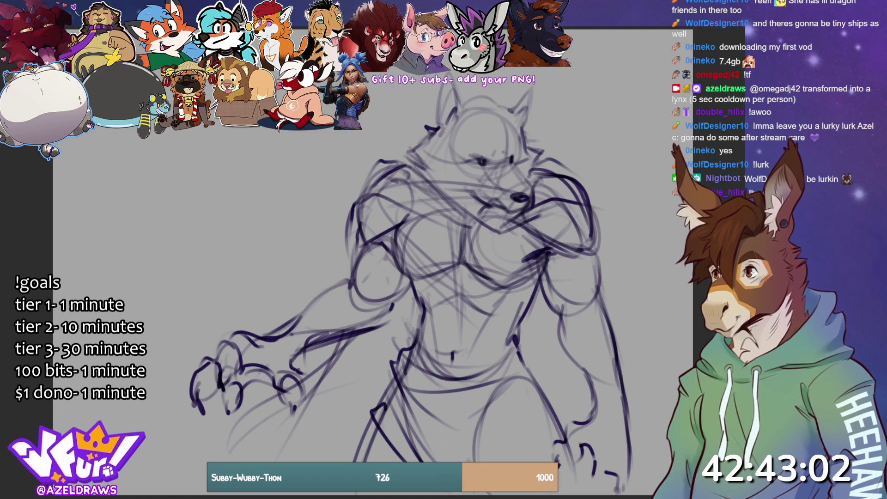
drag(515, 390, 472, 461)
mouse_move(537, 382)
mouse_down()
mouse_move(471, 453)
mouse_move(478, 408)
mouse_move(519, 349)
mouse_up()
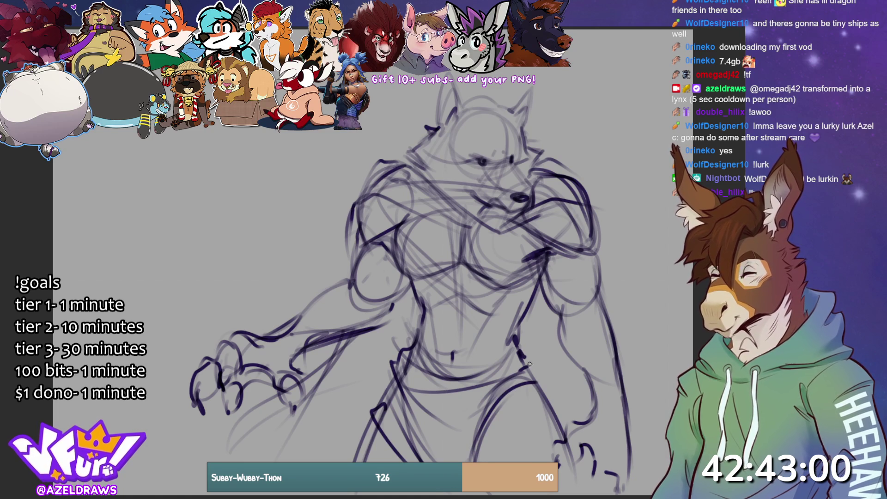
mouse_move(399, 365)
mouse_down()
mouse_move(445, 402)
mouse_move(515, 370)
mouse_move(508, 356)
mouse_up()
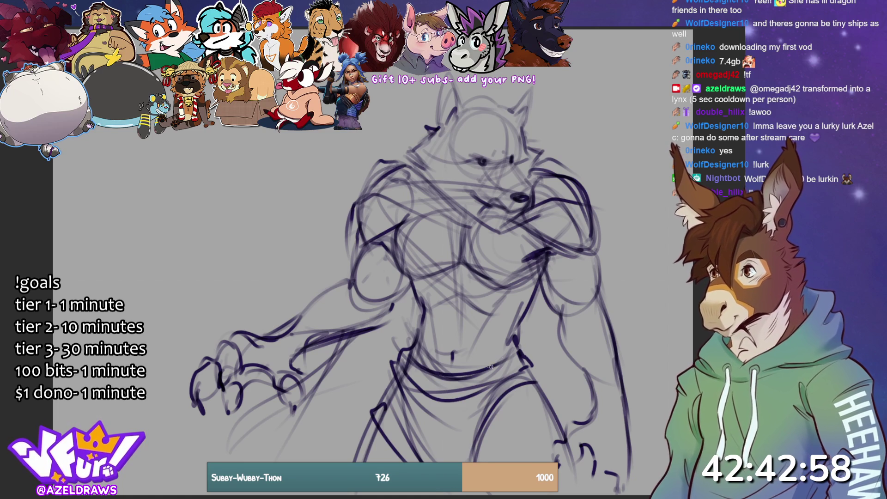
mouse_move(418, 363)
mouse_down()
mouse_move(416, 398)
mouse_move(439, 375)
mouse_move(430, 398)
mouse_move(437, 413)
mouse_move(415, 430)
mouse_move(403, 462)
mouse_up()
key(ctrl+z)
key(ctrl+z)
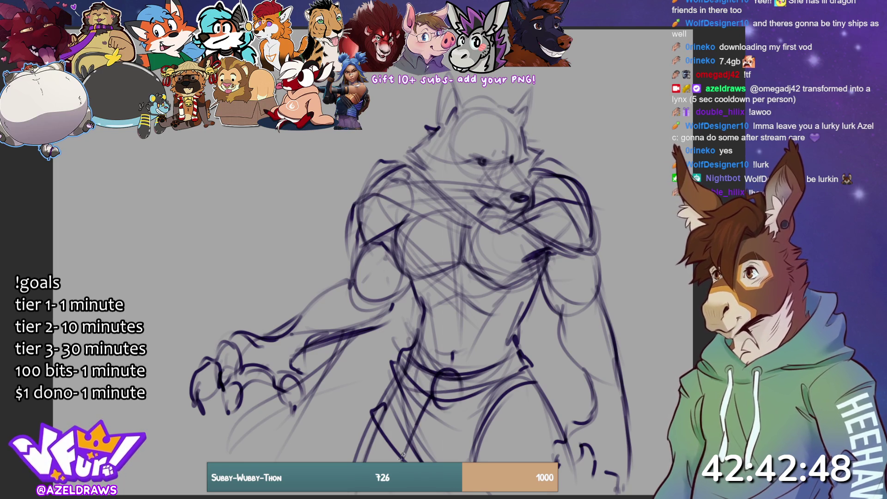
Sketch the lower legs and strokes along the lower left arm and hand
drag(422, 410, 402, 462)
drag(430, 392, 391, 462)
mouse_move(491, 400)
mouse_down()
mouse_move(463, 462)
mouse_move(456, 456)
mouse_up()
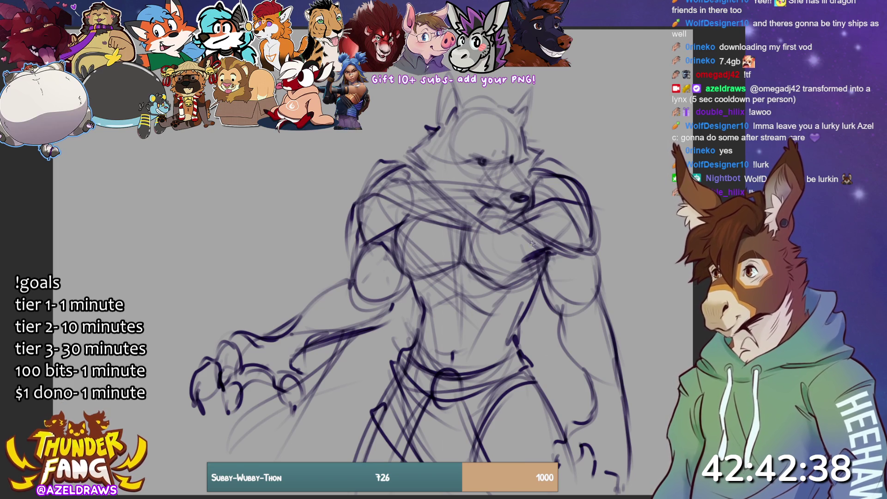
drag(354, 331, 283, 441)
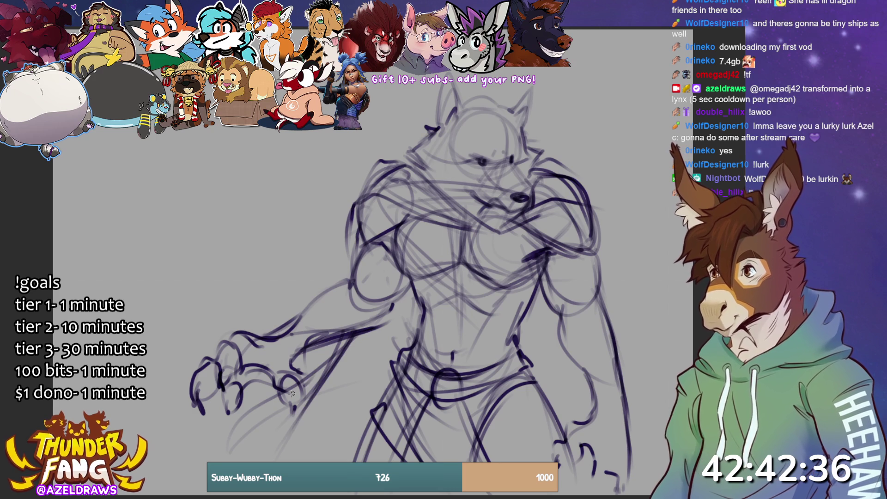
Sketch the lower left hand and the cape sweeping down-left from the chest, with its lower edge
drag(310, 379, 194, 425)
mouse_move(356, 239)
mouse_down()
mouse_move(319, 270)
mouse_move(152, 326)
mouse_up()
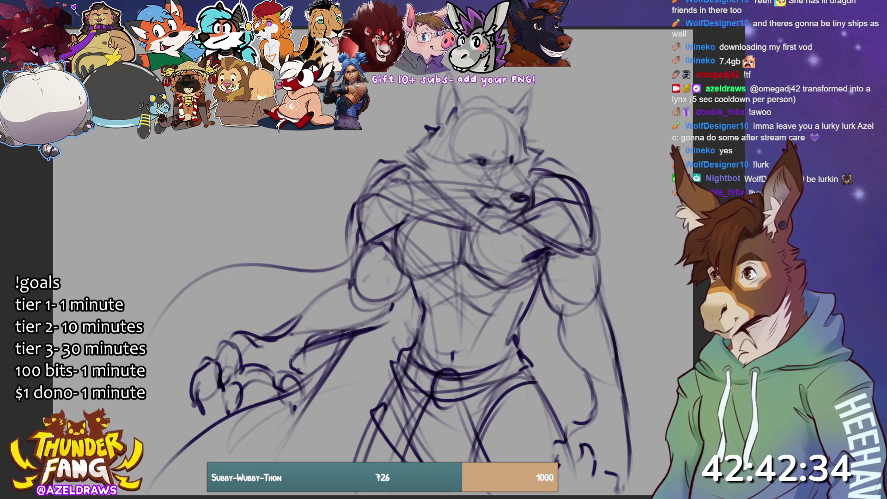
mouse_move(199, 300)
mouse_down()
mouse_move(146, 365)
mouse_move(139, 389)
mouse_move(168, 336)
mouse_up()
drag(238, 429, 394, 370)
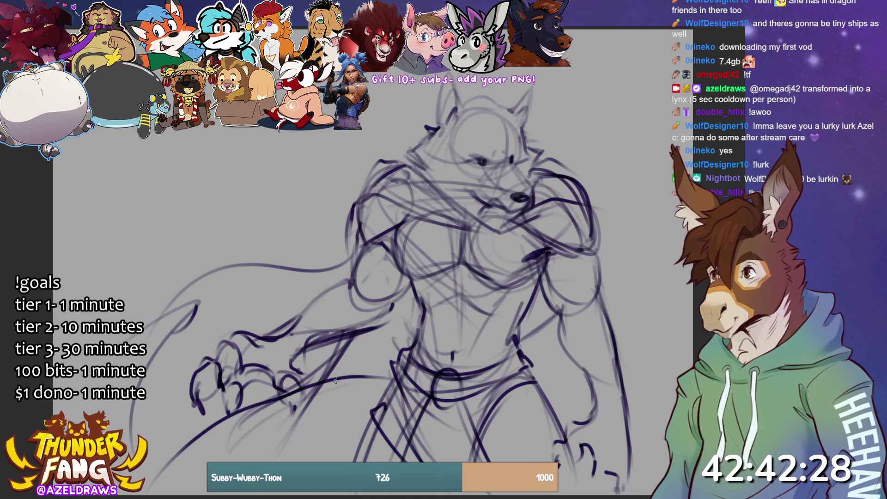
Add light strokes across the chest and shoulders and outline the left ear and shoulder
drag(522, 229, 614, 272)
drag(545, 215, 599, 231)
drag(416, 222, 374, 227)
mouse_move(428, 133)
mouse_down()
mouse_move(411, 135)
mouse_move(358, 191)
mouse_move(454, 231)
mouse_up()
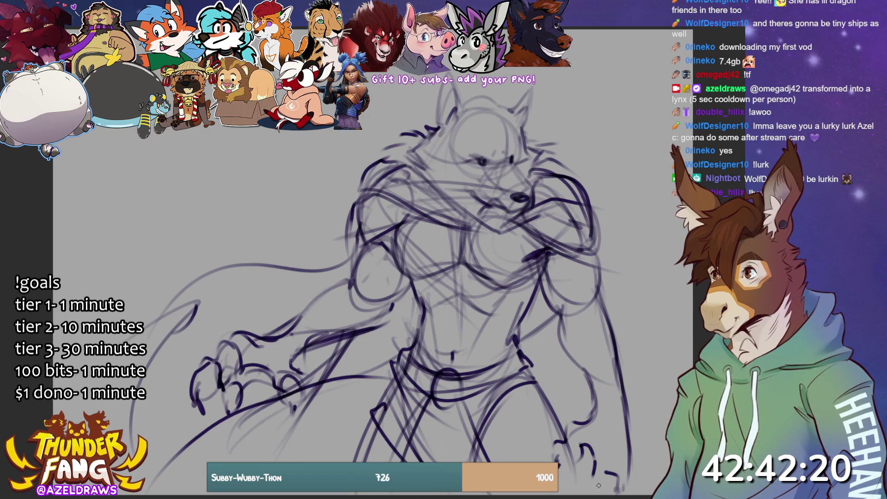
key(3)
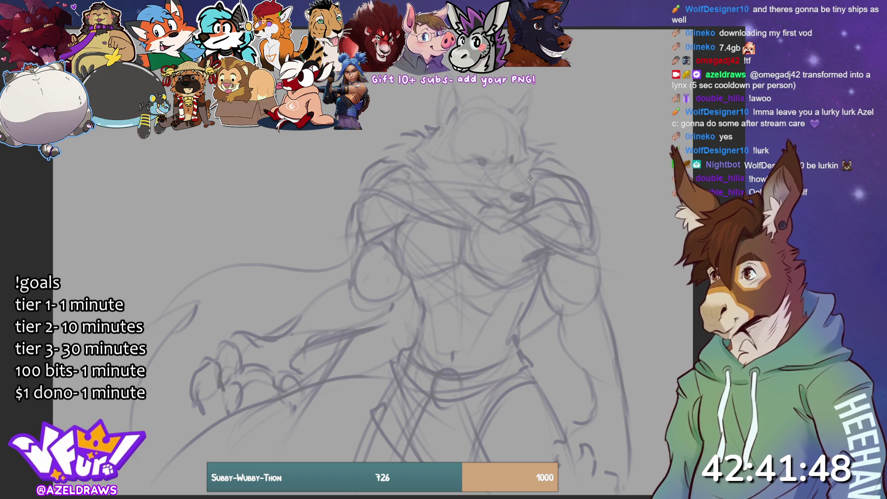
Ink the wolf's nose, the top line of the muzzle and the mouth in clean dark lines
mouse_move(513, 193)
mouse_down()
mouse_move(534, 191)
mouse_move(511, 196)
mouse_move(517, 204)
mouse_move(532, 193)
mouse_move(511, 195)
mouse_move(534, 194)
mouse_up()
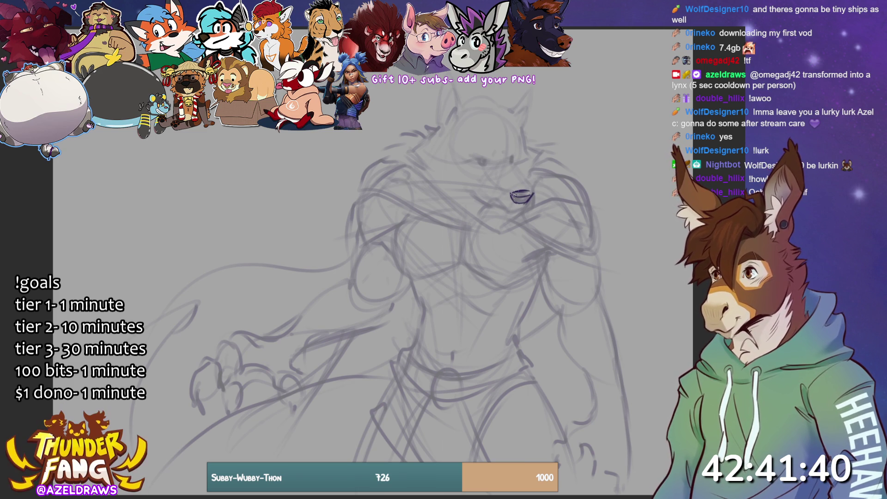
mouse_move(511, 162)
mouse_down()
mouse_move(537, 190)
mouse_move(526, 209)
mouse_move(493, 207)
mouse_up()
drag(495, 208, 504, 214)
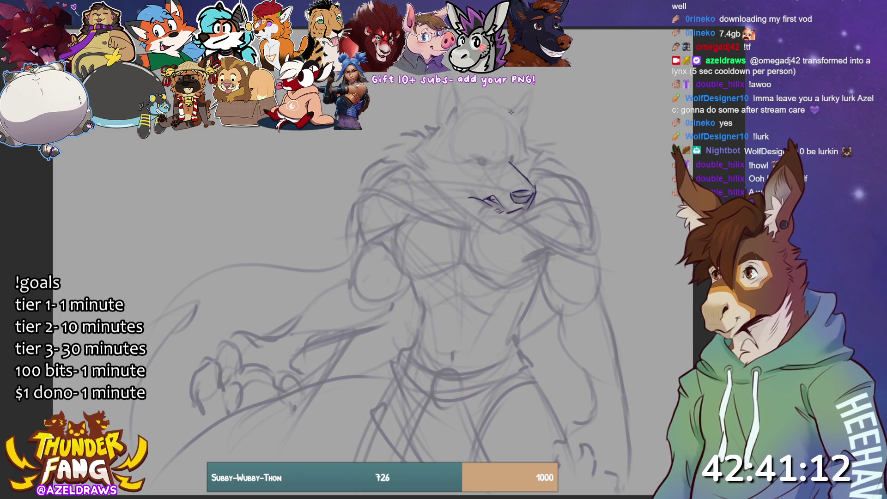
Ink both eyes and brows, the right ear's edge and fur along the left ear and cheek
mouse_move(486, 168)
mouse_down()
mouse_move(511, 163)
mouse_move(504, 159)
mouse_up()
mouse_move(523, 131)
mouse_down()
mouse_move(543, 160)
mouse_move(527, 177)
mouse_up()
mouse_move(439, 124)
mouse_down()
mouse_move(406, 149)
mouse_move(452, 197)
mouse_move(492, 211)
mouse_move(473, 224)
mouse_move(483, 204)
mouse_move(502, 211)
mouse_up()
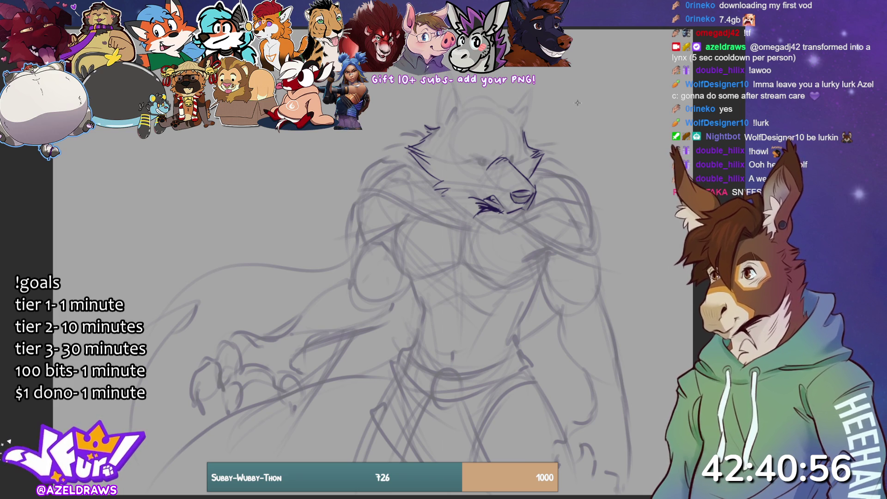
mouse_move(465, 155)
mouse_down()
mouse_move(490, 165)
mouse_move(499, 157)
mouse_move(485, 165)
mouse_up()
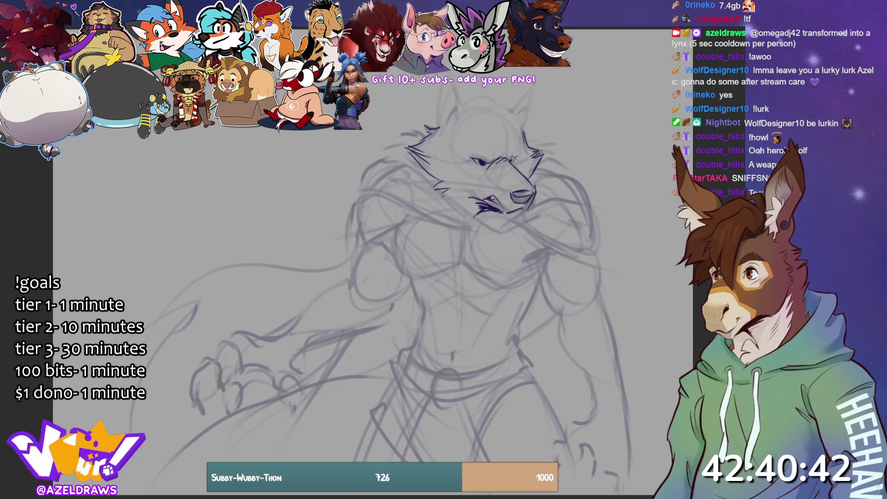
drag(508, 161, 519, 157)
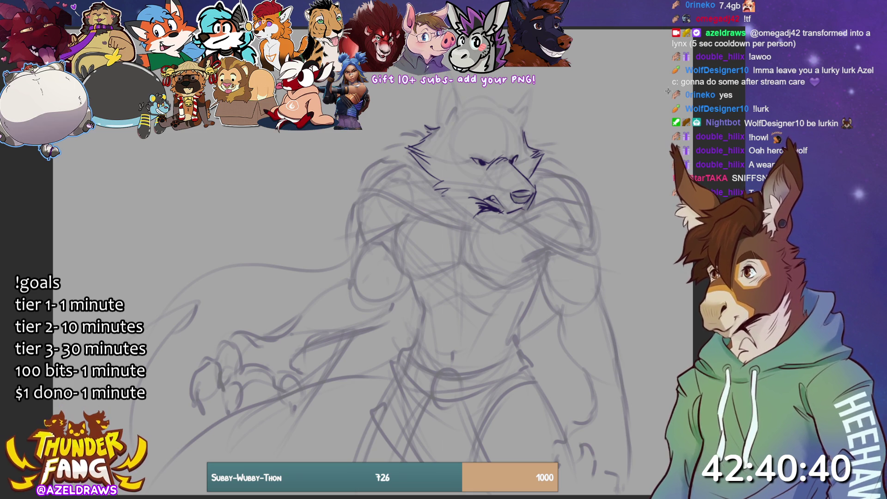
mouse_move(472, 140)
mouse_down()
mouse_move(504, 159)
mouse_move(493, 157)
mouse_move(511, 157)
mouse_up()
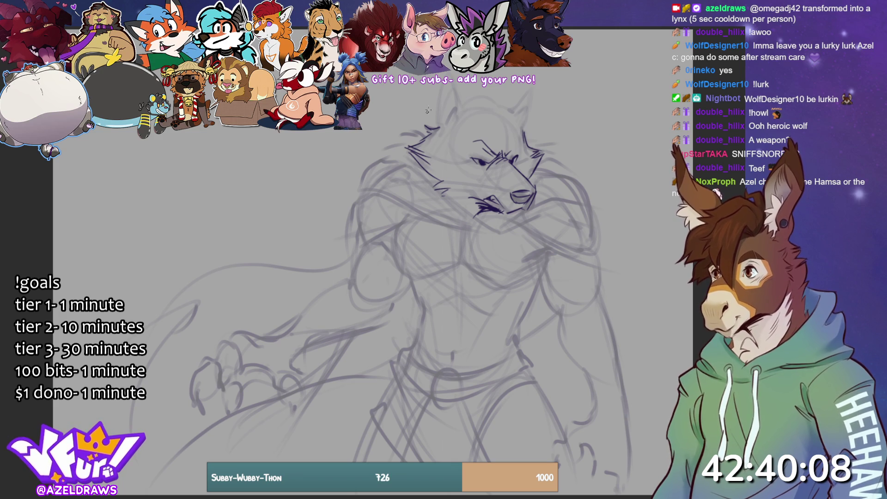
Outline both pointed ears and ink the brow line across the face
drag(445, 86, 434, 129)
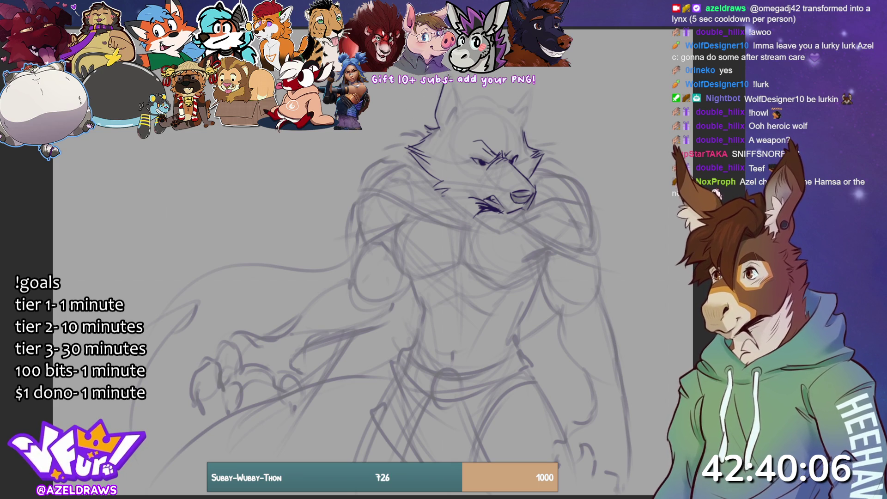
mouse_move(449, 88)
mouse_down()
mouse_move(474, 119)
mouse_move(480, 110)
mouse_move(448, 108)
mouse_move(454, 124)
mouse_move(448, 111)
mouse_move(489, 104)
mouse_move(525, 129)
mouse_move(537, 88)
mouse_move(522, 122)
mouse_up()
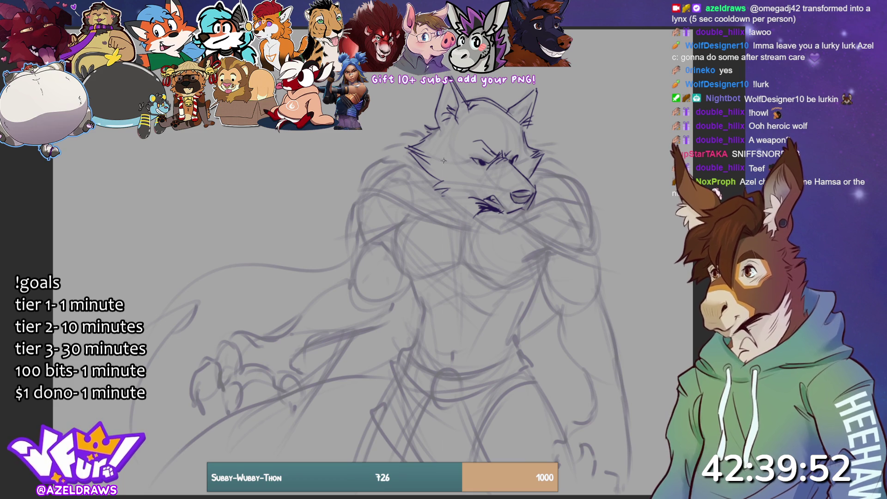
mouse_move(419, 149)
mouse_down()
mouse_move(489, 169)
mouse_move(502, 189)
mouse_move(522, 159)
mouse_up()
drag(520, 161, 534, 153)
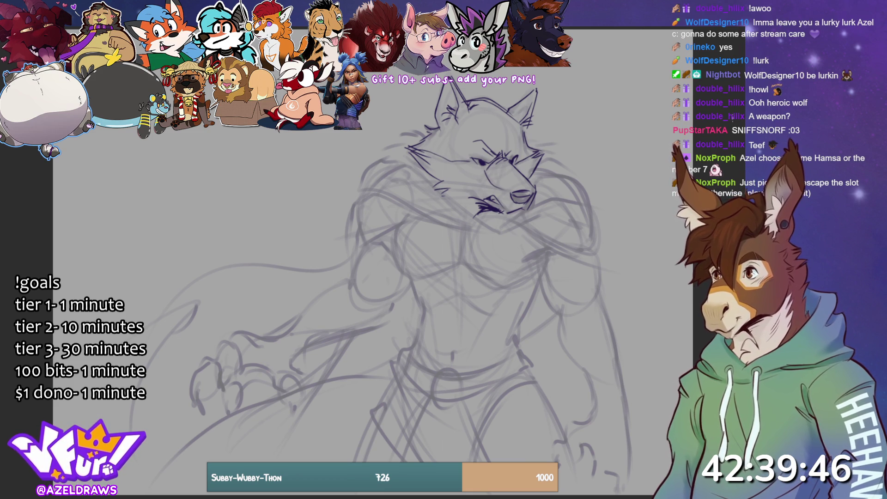
Ink fur under the chin, along the left side of the head, the right cheek and jaw
drag(479, 214, 493, 238)
mouse_move(486, 221)
mouse_down()
mouse_move(478, 225)
mouse_move(487, 233)
mouse_up()
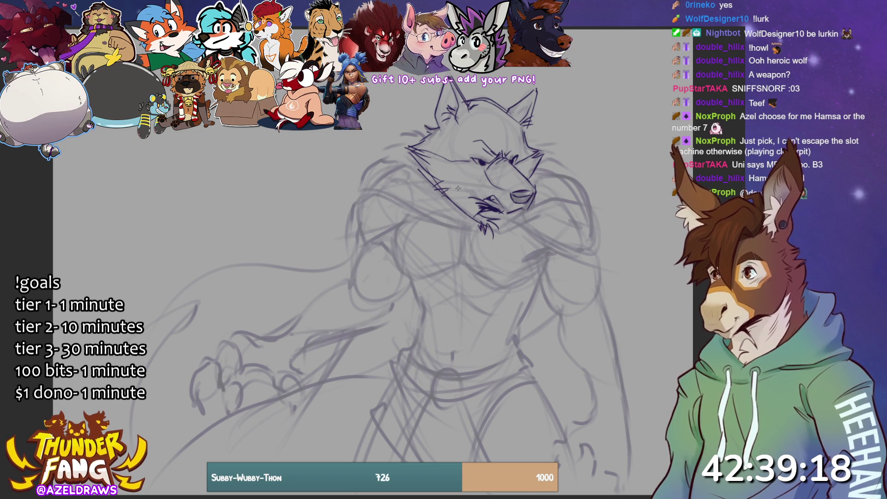
mouse_move(429, 127)
mouse_down()
mouse_move(385, 140)
mouse_move(360, 181)
mouse_move(430, 195)
mouse_up()
mouse_move(525, 135)
mouse_down()
mouse_move(549, 134)
mouse_move(579, 165)
mouse_up()
drag(530, 211, 580, 180)
mouse_move(367, 175)
mouse_down()
mouse_move(362, 186)
mouse_move(394, 191)
mouse_up()
Ink the fur ruff and cape collar sweeping over both shoulders from the neck
mouse_move(464, 223)
mouse_down()
mouse_move(340, 198)
mouse_move(359, 204)
mouse_move(346, 212)
mouse_move(352, 231)
mouse_up()
drag(356, 227, 339, 268)
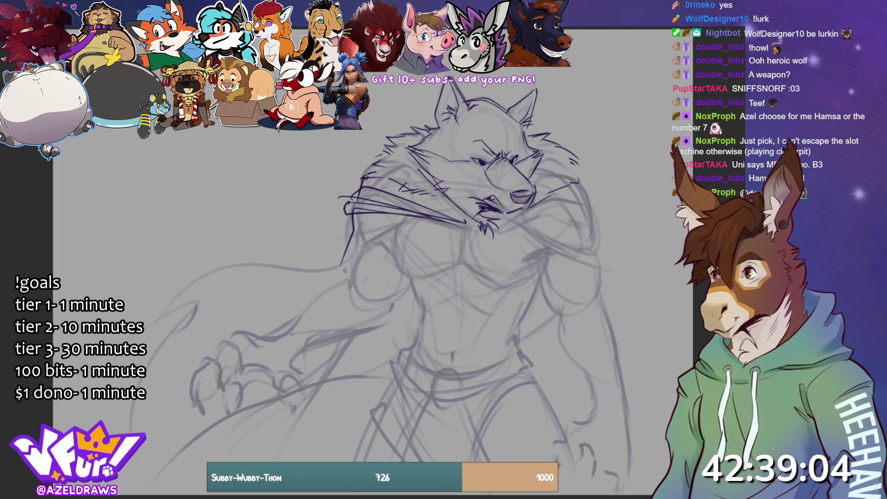
mouse_move(502, 232)
mouse_down()
mouse_move(588, 196)
mouse_move(573, 198)
mouse_up()
mouse_move(573, 198)
mouse_down()
mouse_move(585, 185)
mouse_move(596, 212)
mouse_up()
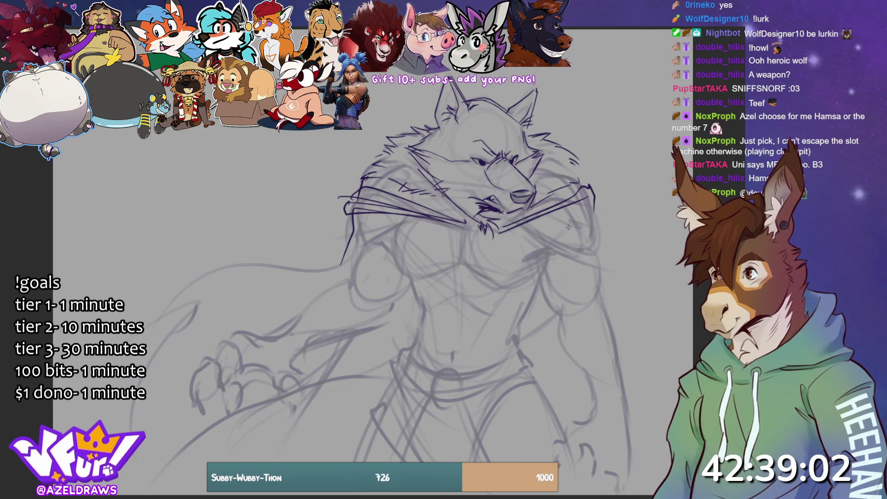
drag(517, 245, 586, 221)
drag(599, 227, 600, 245)
drag(587, 203, 600, 228)
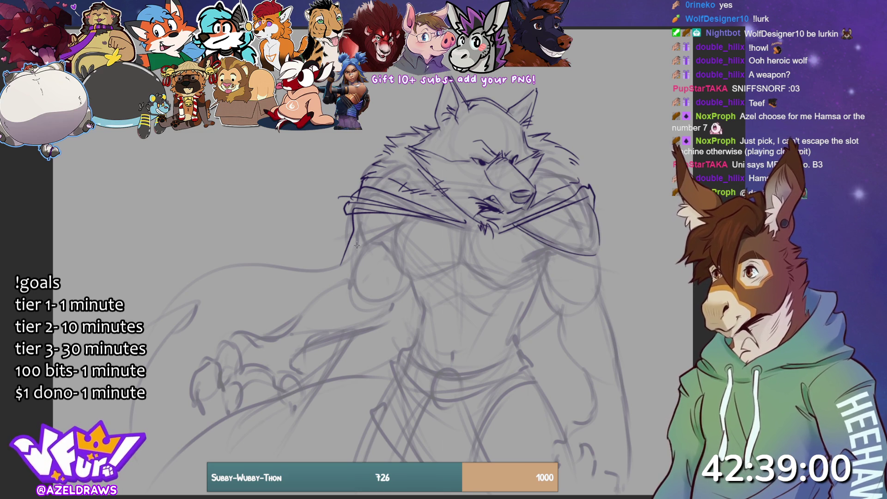
drag(353, 245, 415, 215)
mouse_move(351, 216)
mouse_down()
mouse_move(367, 243)
mouse_move(407, 218)
mouse_up()
mouse_move(526, 247)
mouse_down()
mouse_move(562, 230)
mouse_move(593, 247)
mouse_up()
drag(577, 200, 591, 248)
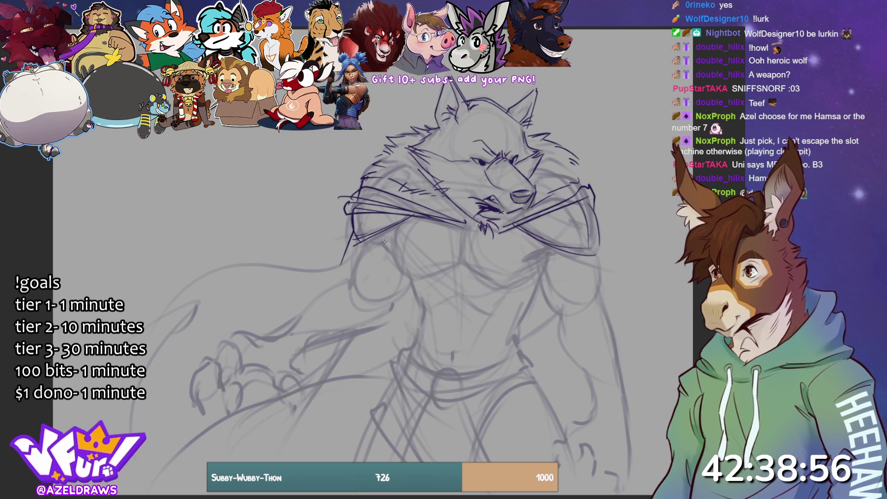
Ink the chest muscles, sternum, abdominal lines, navel and both oblique lines
mouse_move(392, 225)
mouse_down()
mouse_move(435, 279)
mouse_move(470, 233)
mouse_move(464, 252)
mouse_move(500, 282)
mouse_move(552, 261)
mouse_up()
mouse_move(456, 274)
mouse_down()
mouse_move(458, 292)
mouse_move(444, 305)
mouse_move(502, 312)
mouse_up()
mouse_move(420, 279)
mouse_down()
mouse_move(425, 301)
mouse_move(458, 342)
mouse_move(447, 357)
mouse_up()
drag(507, 312, 498, 334)
mouse_move(432, 267)
mouse_down()
mouse_move(399, 310)
mouse_move(415, 349)
mouse_up()
drag(540, 288, 525, 318)
mouse_move(541, 256)
mouse_down()
mouse_move(548, 309)
mouse_move(557, 312)
mouse_move(528, 263)
mouse_move(534, 267)
mouse_up()
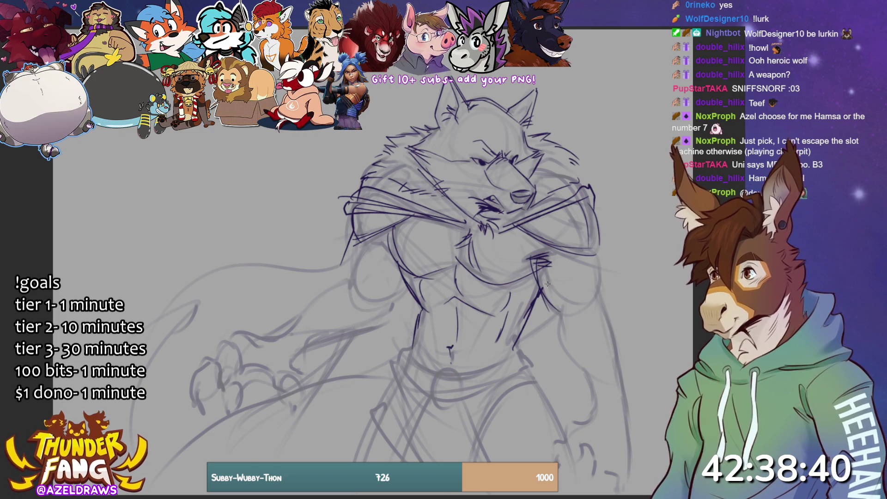
Ink the left upper arm, forearm and the clawed hand with its claws
mouse_move(365, 231)
mouse_down()
mouse_move(349, 289)
mouse_move(385, 323)
mouse_up()
drag(406, 276, 383, 323)
drag(254, 334, 344, 285)
mouse_move(375, 330)
mouse_down()
mouse_move(315, 346)
mouse_move(393, 316)
mouse_up()
drag(349, 277, 343, 299)
mouse_move(280, 331)
mouse_down()
mouse_move(242, 330)
mouse_move(225, 348)
mouse_move(227, 383)
mouse_move(238, 369)
mouse_move(218, 391)
mouse_up()
mouse_move(213, 359)
mouse_down()
mouse_move(196, 410)
mouse_move(229, 417)
mouse_move(228, 425)
mouse_move(236, 380)
mouse_move(250, 392)
mouse_move(275, 385)
mouse_move(265, 381)
mouse_move(294, 406)
mouse_up()
mouse_move(289, 365)
mouse_down()
mouse_move(300, 403)
mouse_move(292, 416)
mouse_move(287, 364)
mouse_up()
Outline the wolf's right arm, including its outer edge and lower contour
drag(543, 294, 569, 325)
mouse_move(555, 302)
mouse_down()
mouse_move(571, 346)
mouse_move(562, 338)
mouse_move(597, 379)
mouse_up()
mouse_move(597, 256)
mouse_down()
mouse_move(596, 301)
mouse_move(617, 358)
mouse_up()
mouse_move(597, 294)
mouse_down()
mouse_move(624, 376)
mouse_move(629, 443)
mouse_up()
mouse_move(590, 384)
mouse_down()
mouse_move(551, 462)
mouse_move(583, 474)
mouse_move(561, 469)
mouse_move(596, 456)
mouse_move(594, 485)
mouse_move(612, 469)
mouse_move(619, 497)
mouse_up()
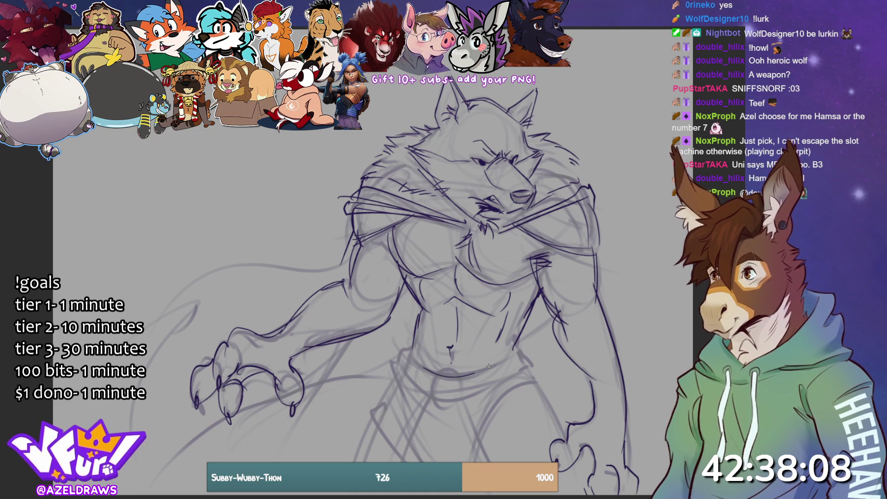
Ink the navel, hip lines, belt with its round ring and the straps hanging below it
mouse_move(458, 339)
mouse_down()
mouse_move(447, 361)
mouse_move(409, 369)
mouse_move(431, 380)
mouse_up()
mouse_move(400, 336)
mouse_down()
mouse_move(402, 382)
mouse_move(421, 391)
mouse_up()
mouse_move(397, 353)
mouse_down()
mouse_move(527, 363)
mouse_move(515, 372)
mouse_up()
drag(449, 372, 406, 463)
drag(431, 399, 394, 462)
mouse_move(457, 409)
mouse_down()
mouse_move(478, 462)
mouse_move(490, 462)
mouse_up()
mouse_move(421, 365)
mouse_down()
mouse_move(400, 415)
mouse_move(439, 435)
mouse_up()
drag(446, 384, 450, 442)
drag(504, 381, 467, 463)
Ink the right and left hips and leg outlines down to the lower legs
drag(545, 381, 515, 393)
mouse_move(529, 359)
mouse_down()
mouse_move(522, 375)
mouse_move(549, 387)
mouse_move(565, 439)
mouse_up()
drag(476, 426, 480, 455)
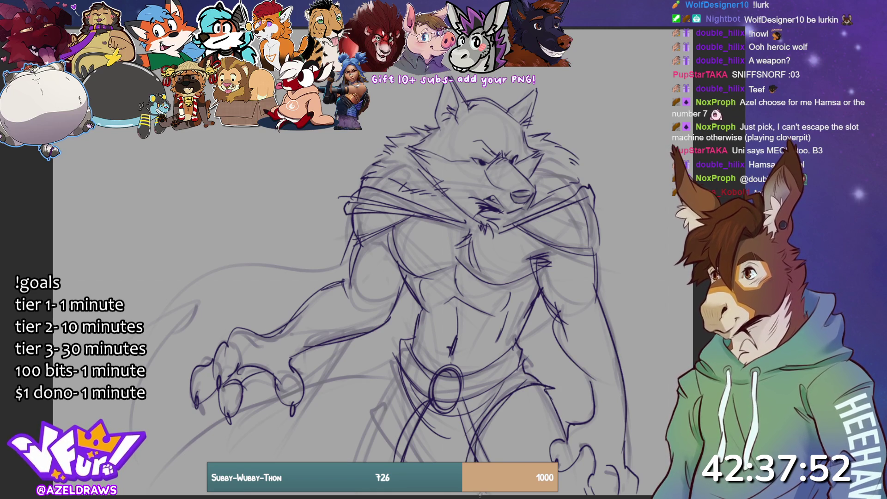
mouse_move(399, 365)
mouse_down()
mouse_move(397, 404)
mouse_move(429, 458)
mouse_up()
drag(402, 419, 430, 463)
drag(395, 380, 391, 416)
mouse_move(392, 397)
mouse_down()
mouse_move(410, 462)
mouse_move(360, 451)
mouse_move(357, 462)
mouse_up()
drag(393, 419, 375, 462)
Draw the flowing cape edge lines from the shoulder toward the lower left, plus a side line
drag(355, 337, 312, 381)
mouse_move(157, 483)
mouse_down()
mouse_move(197, 445)
mouse_move(365, 381)
mouse_move(405, 394)
mouse_up()
drag(559, 309, 510, 360)
mouse_move(356, 238)
mouse_down()
mouse_move(200, 272)
mouse_move(140, 340)
mouse_up()
drag(180, 314, 141, 365)
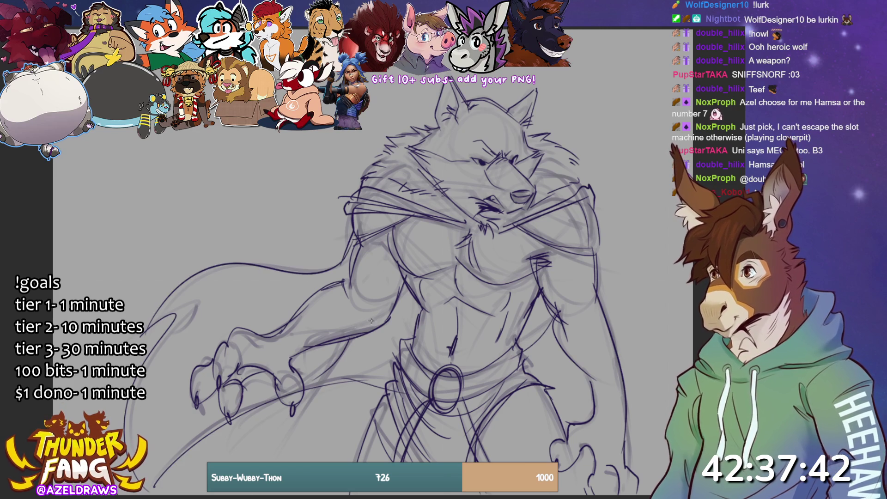
mouse_move(355, 251)
mouse_down()
mouse_move(231, 313)
mouse_move(316, 282)
mouse_up()
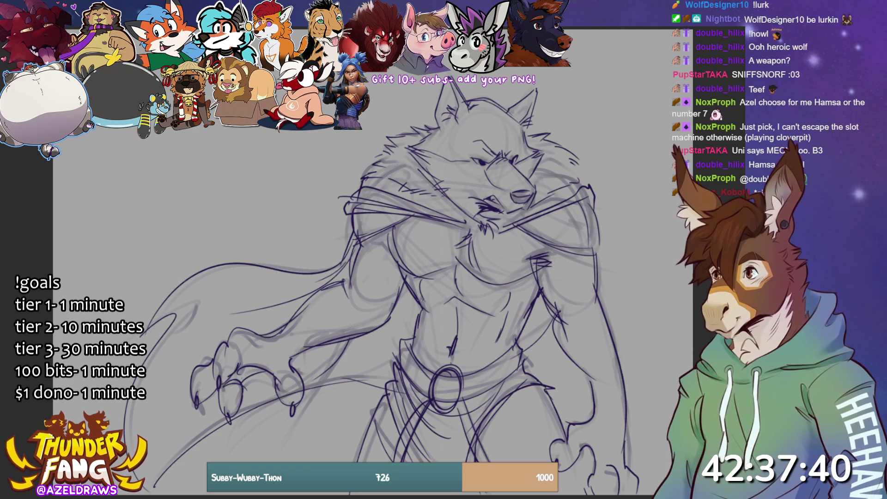
drag(404, 307, 356, 363)
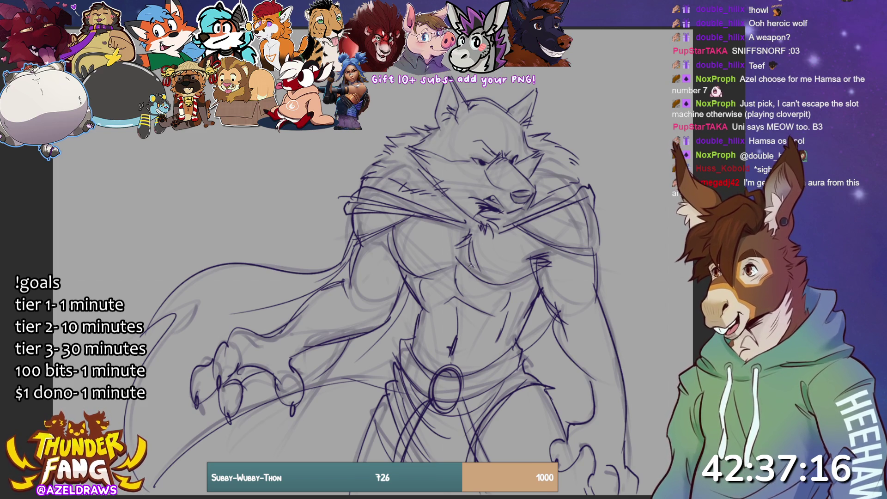
Sketch a thick diagonal strap across the chest and draw a buckle on it
drag(416, 304, 532, 238)
drag(404, 285, 503, 241)
drag(446, 268, 517, 228)
mouse_move(407, 301)
mouse_down()
mouse_move(480, 274)
mouse_move(534, 238)
mouse_up()
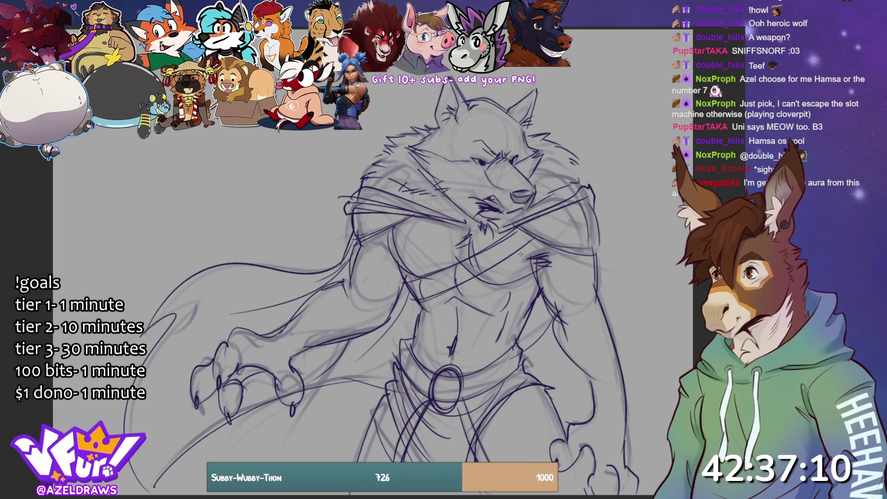
mouse_move(483, 250)
mouse_down()
mouse_move(494, 245)
mouse_move(501, 263)
mouse_move(488, 267)
mouse_move(493, 246)
mouse_move(497, 253)
mouse_move(473, 279)
mouse_up()
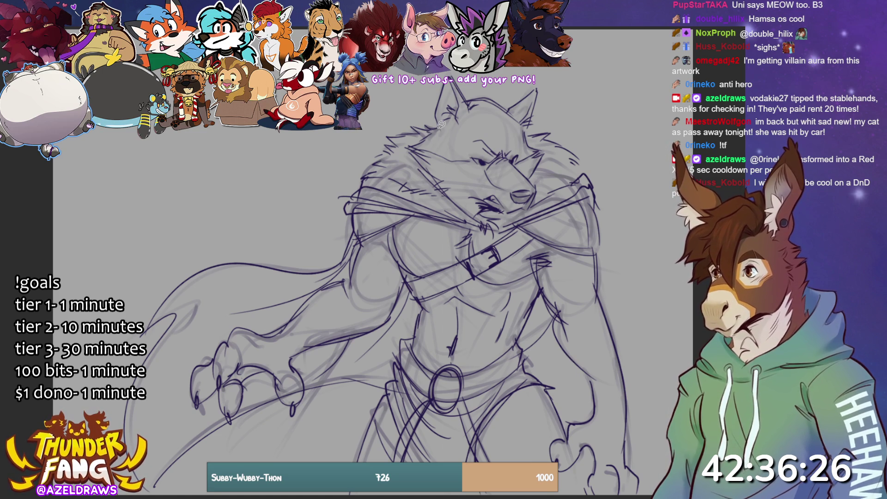
mouse_move(448, 155)
mouse_down()
mouse_move(483, 159)
mouse_move(514, 191)
mouse_move(535, 189)
mouse_move(520, 163)
mouse_move(537, 148)
mouse_move(527, 127)
mouse_move(538, 90)
mouse_move(511, 105)
mouse_move(475, 94)
mouse_move(449, 141)
mouse_up()
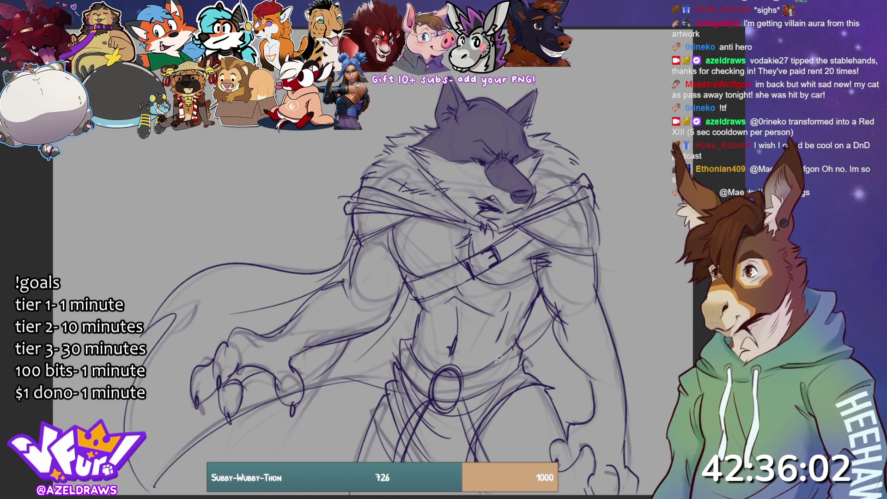
Trace the cape with the lasso fill to fill it flat purple
mouse_move(347, 208)
mouse_down()
mouse_move(483, 225)
mouse_move(409, 199)
mouse_move(355, 196)
mouse_move(329, 271)
mouse_move(245, 262)
mouse_move(148, 318)
mouse_move(177, 318)
mouse_move(133, 468)
mouse_move(275, 400)
mouse_move(329, 383)
mouse_move(391, 384)
mouse_move(401, 348)
mouse_move(426, 313)
mouse_move(398, 225)
mouse_move(357, 228)
mouse_up()
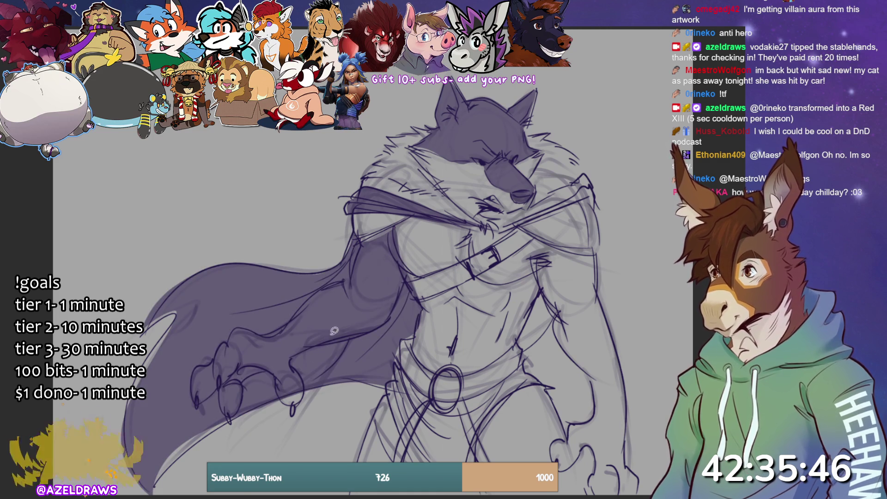
Clear the purple fill off the arm and claw, tidy the cape edge, and deselect
mouse_move(360, 234)
mouse_down()
mouse_move(353, 265)
mouse_move(289, 318)
mouse_move(196, 365)
mouse_move(192, 398)
mouse_move(223, 384)
mouse_move(227, 413)
mouse_move(263, 367)
mouse_move(289, 402)
mouse_move(307, 382)
mouse_move(296, 353)
mouse_move(391, 318)
mouse_move(406, 281)
mouse_move(404, 220)
mouse_move(361, 236)
mouse_up()
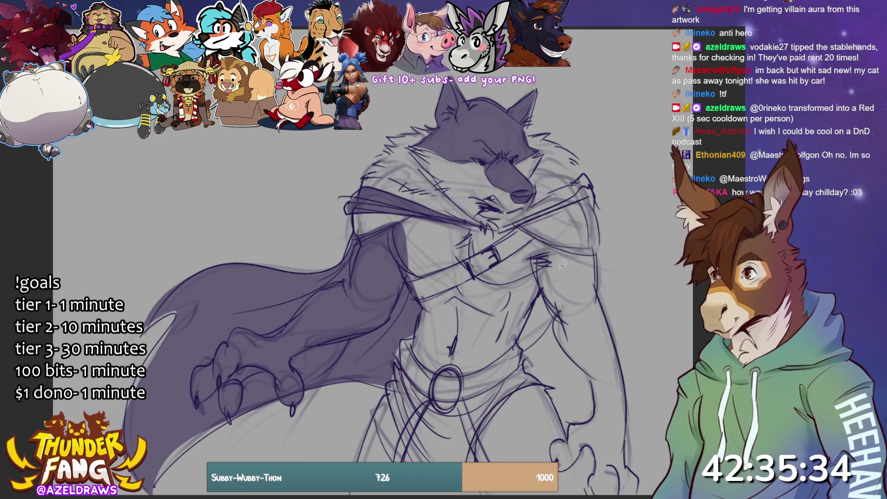
key(ctrl+z)
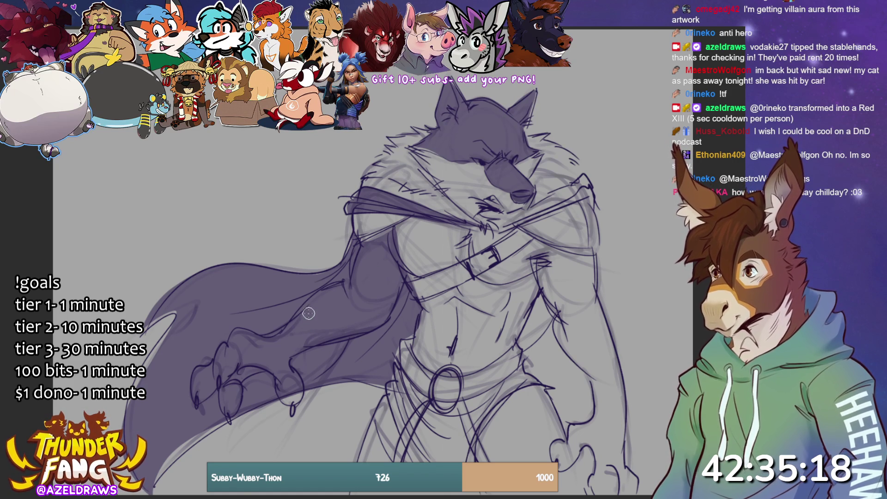
mouse_move(301, 324)
mouse_down()
mouse_move(351, 289)
mouse_move(299, 328)
mouse_move(348, 296)
mouse_move(296, 342)
mouse_move(376, 319)
mouse_move(353, 291)
mouse_move(365, 243)
mouse_move(385, 224)
mouse_move(365, 296)
mouse_move(393, 252)
mouse_move(401, 262)
mouse_move(384, 310)
mouse_move(289, 335)
mouse_move(324, 301)
mouse_move(277, 339)
mouse_move(229, 346)
mouse_move(215, 377)
mouse_move(197, 375)
mouse_move(199, 396)
mouse_move(226, 393)
mouse_move(226, 407)
mouse_move(265, 356)
mouse_move(231, 349)
mouse_move(298, 348)
mouse_move(372, 329)
mouse_up()
mouse_move(276, 352)
mouse_down()
mouse_move(273, 370)
mouse_move(284, 390)
mouse_move(293, 381)
mouse_move(287, 360)
mouse_up()
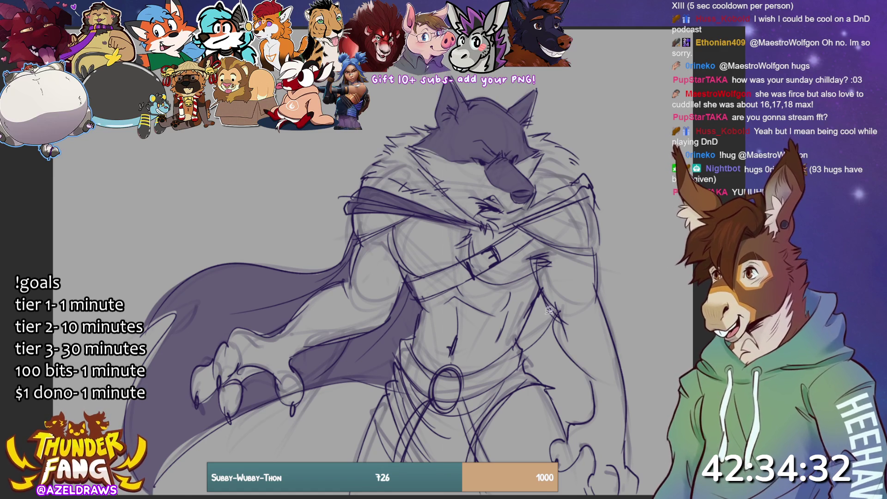
mouse_move(543, 288)
mouse_down()
mouse_move(520, 345)
mouse_move(552, 322)
mouse_move(541, 292)
mouse_up()
click(445, 369)
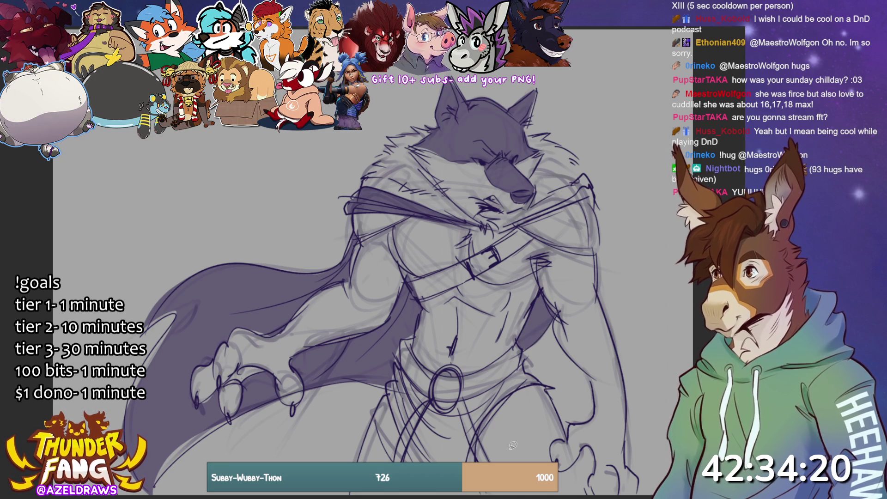
Trace the cloth below the belt and nearby areas with the lasso fill in purple
mouse_move(503, 229)
mouse_down()
mouse_move(593, 203)
mouse_move(578, 175)
mouse_move(513, 211)
mouse_move(500, 231)
mouse_up()
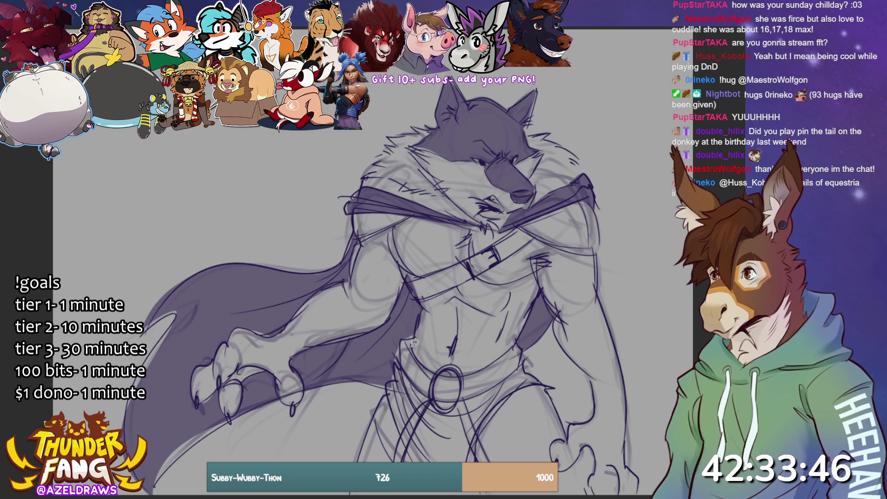
mouse_move(416, 332)
mouse_down()
mouse_move(420, 362)
mouse_move(438, 372)
mouse_move(476, 373)
mouse_move(519, 340)
mouse_move(545, 384)
mouse_move(496, 409)
mouse_move(485, 496)
mouse_move(427, 446)
mouse_move(403, 409)
mouse_move(380, 340)
mouse_move(407, 268)
mouse_up()
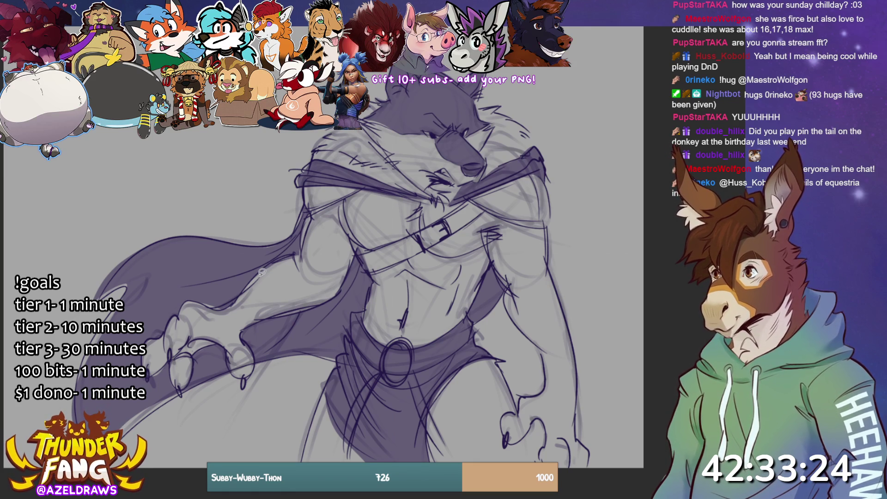
mouse_move(260, 273)
mouse_down()
mouse_move(260, 308)
mouse_move(287, 310)
mouse_move(246, 329)
mouse_move(258, 353)
mouse_move(240, 373)
mouse_move(224, 343)
mouse_move(198, 347)
mouse_move(185, 387)
mouse_move(172, 358)
mouse_move(136, 343)
mouse_move(194, 282)
mouse_up()
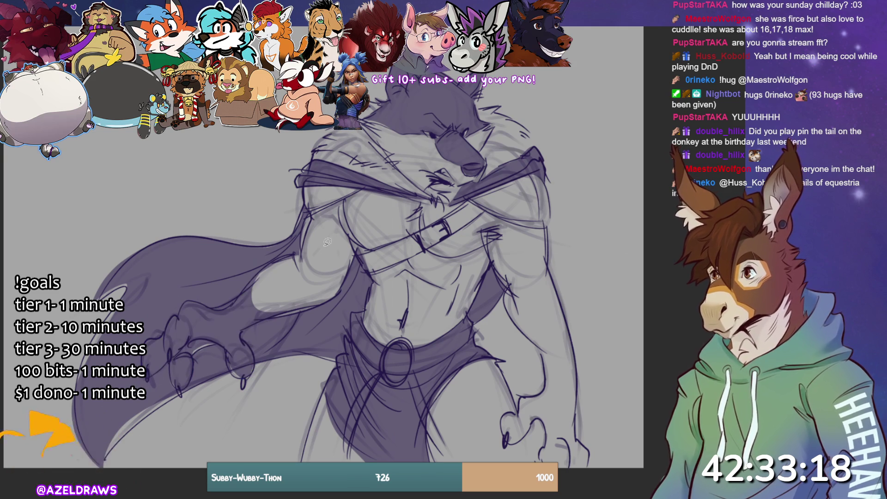
Lasso-fill the legs purple, tracing from near the claw and down the right leg
drag(228, 364, 244, 382)
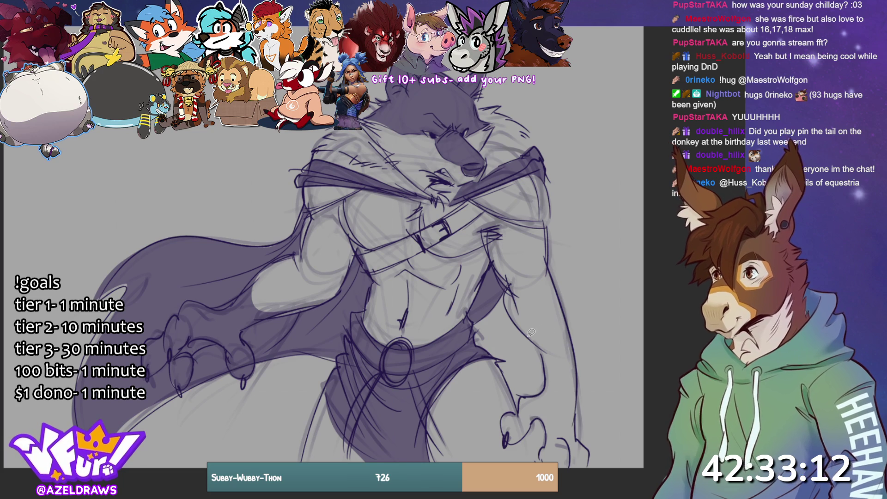
mouse_move(563, 306)
mouse_down()
mouse_move(588, 453)
mouse_move(567, 475)
mouse_move(539, 416)
mouse_move(515, 439)
mouse_move(504, 407)
mouse_move(531, 389)
mouse_move(519, 319)
mouse_up()
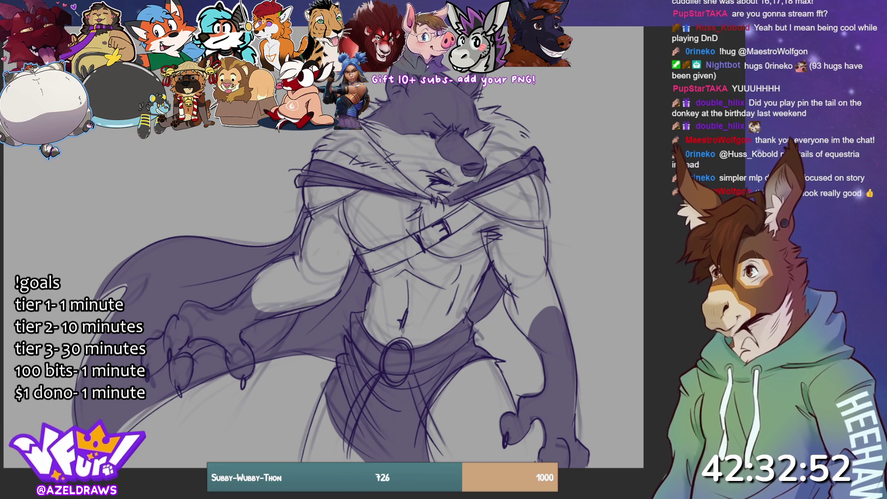
Lasso-fill the belly and chest, muzzle, cheek fur and fur near the cape top in light colour
mouse_move(445, 332)
mouse_down()
mouse_move(464, 254)
mouse_move(492, 232)
mouse_move(474, 198)
mouse_move(384, 188)
mouse_move(344, 211)
mouse_move(376, 291)
mouse_move(380, 336)
mouse_move(473, 310)
mouse_up()
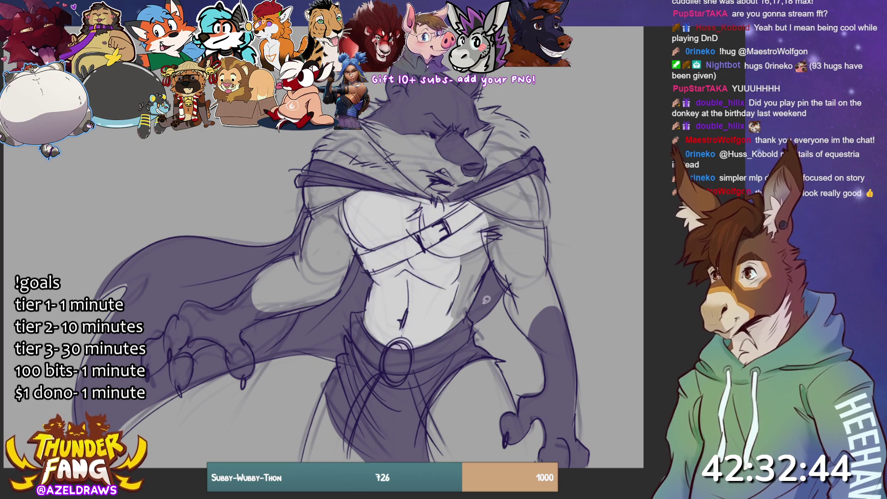
mouse_move(391, 122)
mouse_down()
mouse_move(437, 136)
mouse_move(467, 173)
mouse_move(439, 195)
mouse_move(367, 128)
mouse_up()
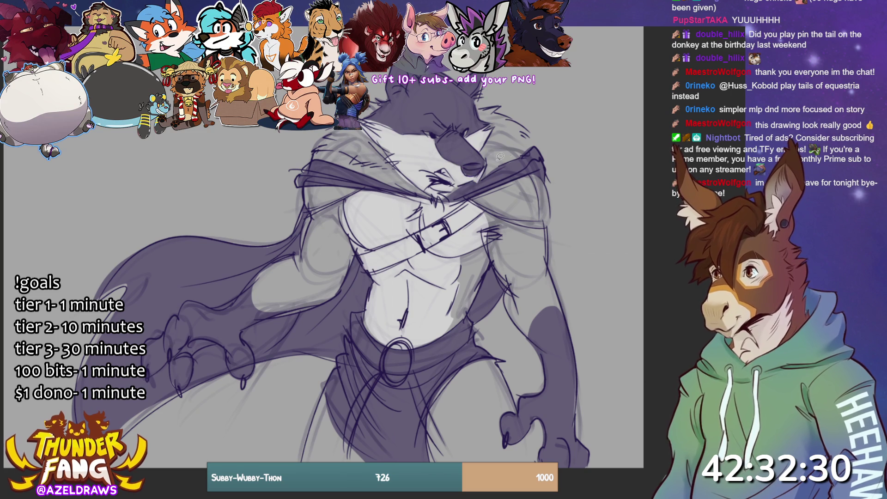
mouse_move(453, 187)
mouse_down()
mouse_move(537, 140)
mouse_move(528, 124)
mouse_move(485, 105)
mouse_move(483, 168)
mouse_up()
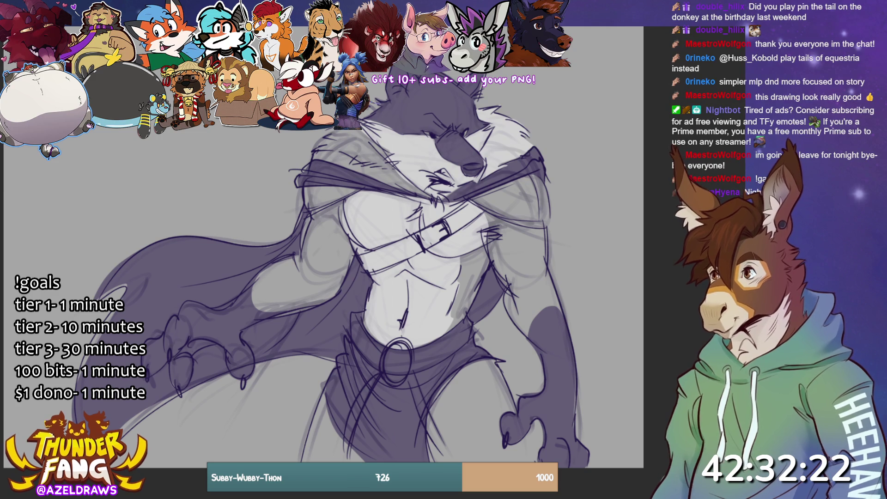
mouse_move(332, 130)
mouse_down()
mouse_move(312, 150)
mouse_move(396, 165)
mouse_move(372, 113)
mouse_move(346, 148)
mouse_move(312, 155)
mouse_move(335, 170)
mouse_move(433, 195)
mouse_move(396, 164)
mouse_move(309, 157)
mouse_up()
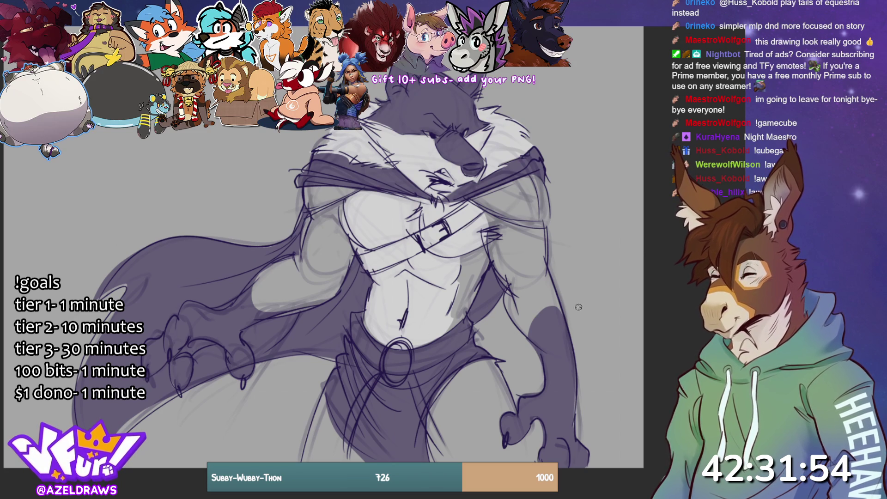
Brush light highlight strokes down the right arm and across the left bicep and arm
drag(501, 227, 550, 281)
mouse_move(520, 229)
mouse_down()
mouse_move(549, 262)
mouse_move(526, 315)
mouse_up()
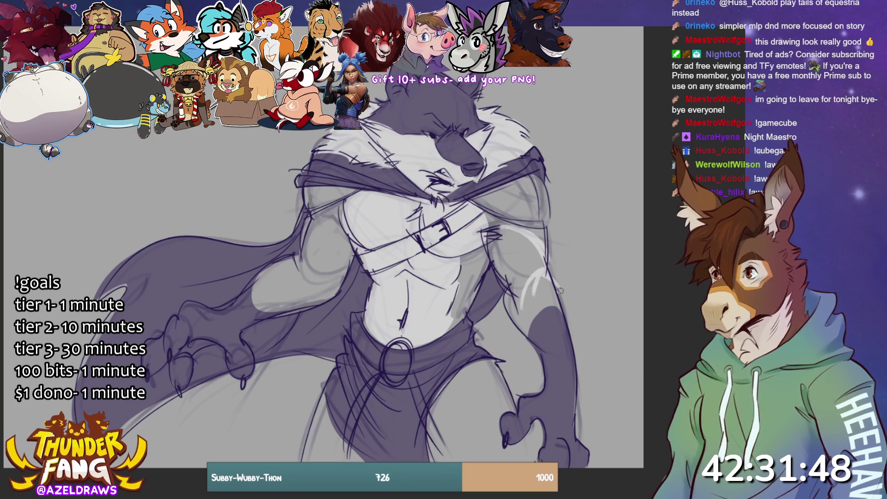
mouse_move(337, 221)
mouse_down()
mouse_move(301, 256)
mouse_move(313, 273)
mouse_move(304, 299)
mouse_up()
drag(305, 265, 273, 272)
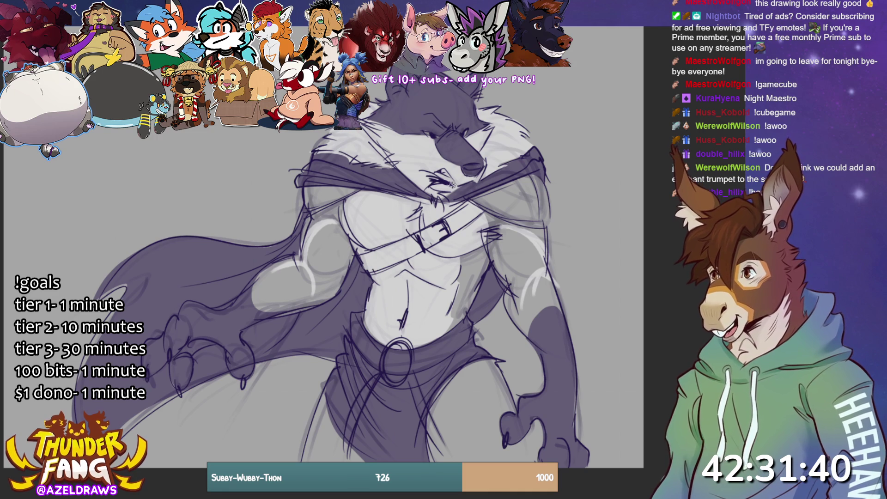
Stroke light highlights across the left and right pecs and lighten the inside of the belt ring
mouse_move(364, 221)
mouse_down()
mouse_move(408, 225)
mouse_move(397, 203)
mouse_move(374, 250)
mouse_up()
mouse_move(459, 207)
mouse_down()
mouse_move(439, 251)
mouse_move(485, 224)
mouse_up()
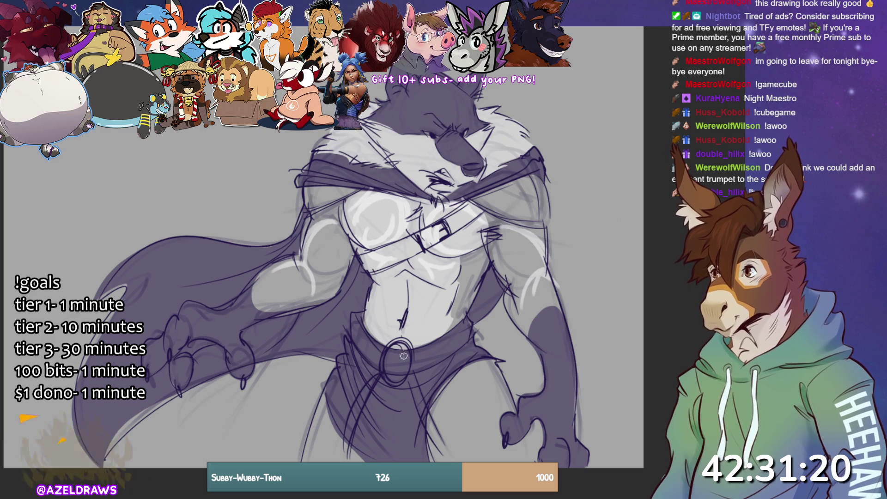
drag(408, 347, 394, 368)
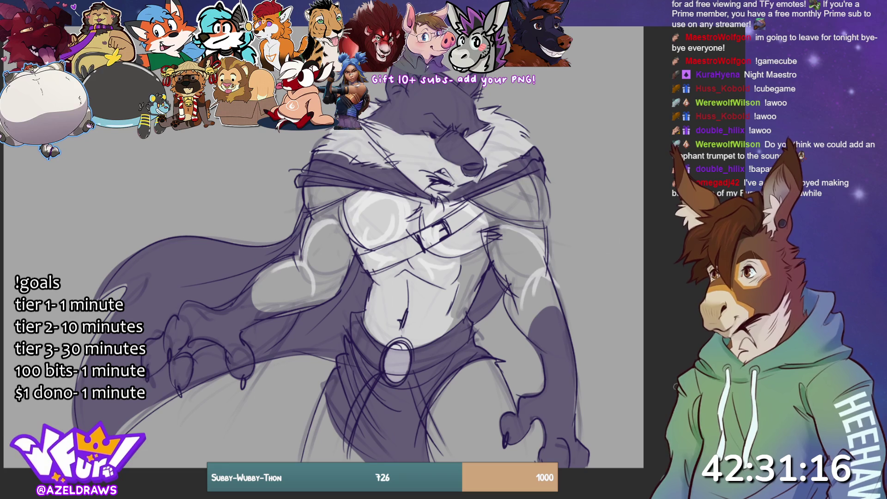
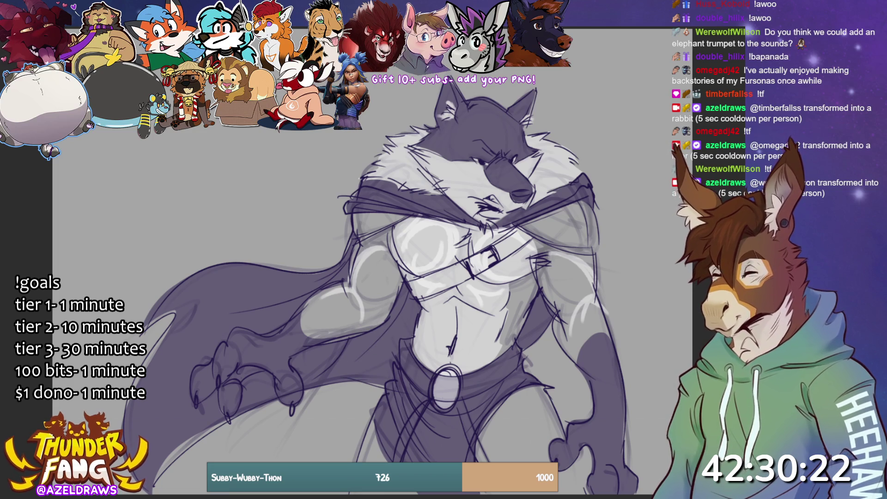
Add a faint diagonal stroke across the chest of the current sketch
mouse_move(406, 281)
mouse_down()
mouse_move(521, 225)
mouse_move(536, 235)
mouse_move(469, 278)
mouse_move(407, 295)
mouse_up()
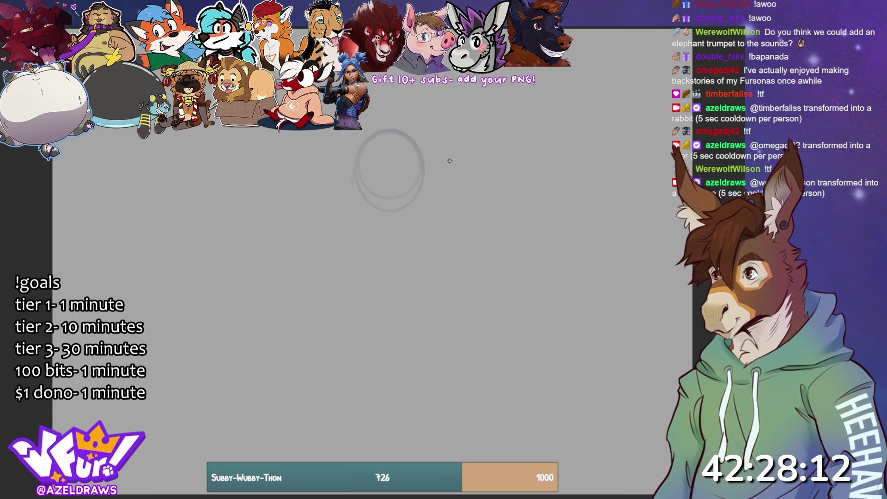
Sketch an inner oval in the head circle, then darken the right eye and draw the mouth
drag(353, 183, 413, 200)
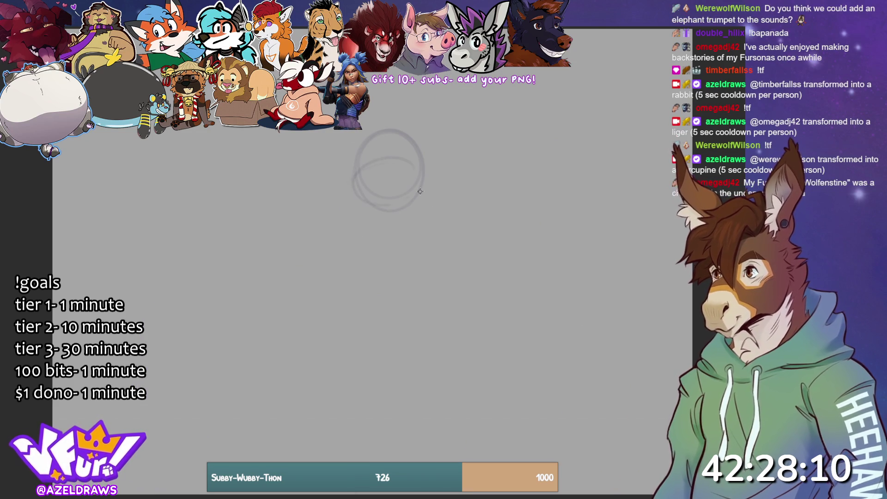
key(ctrl+z)
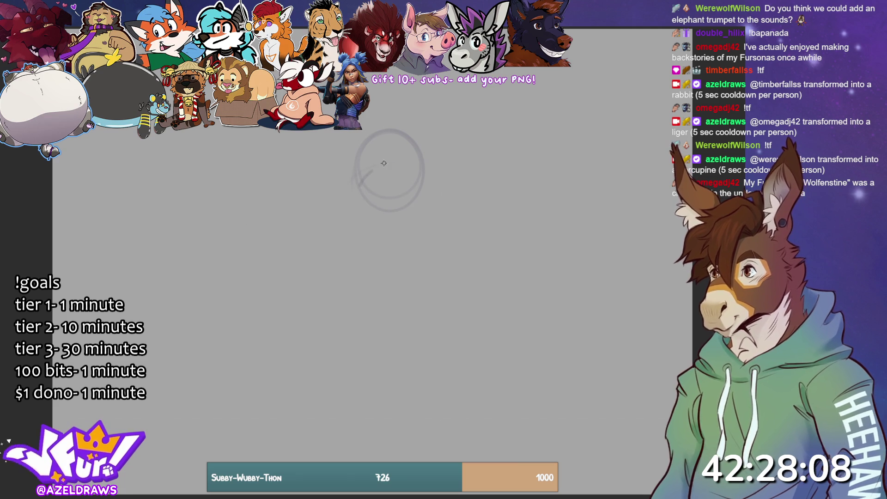
mouse_move(372, 172)
mouse_down()
mouse_move(407, 190)
mouse_move(381, 184)
mouse_up()
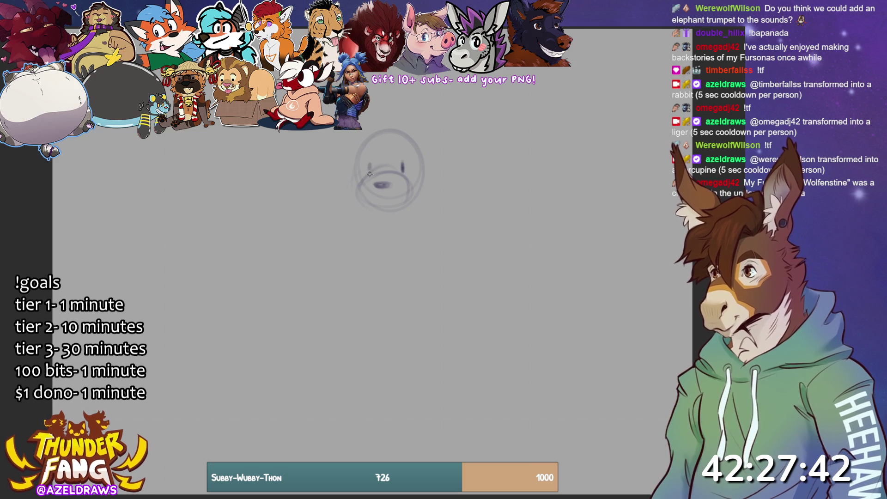
drag(402, 162, 401, 172)
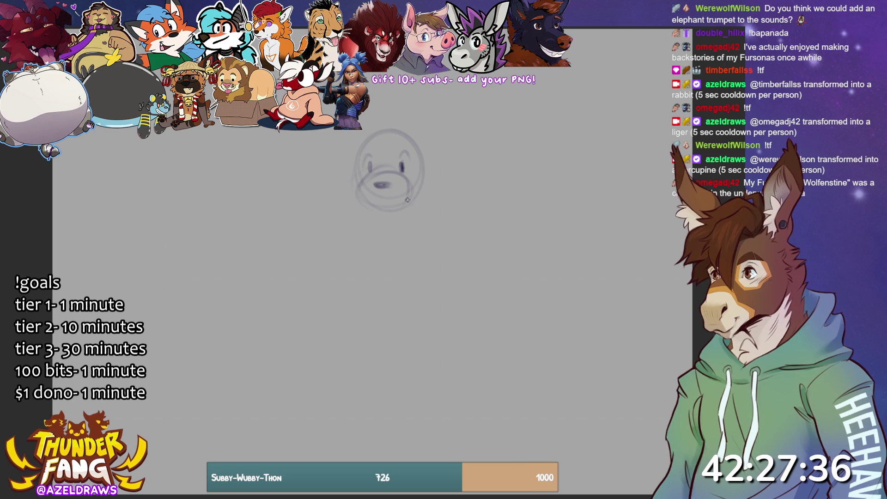
drag(376, 207, 406, 209)
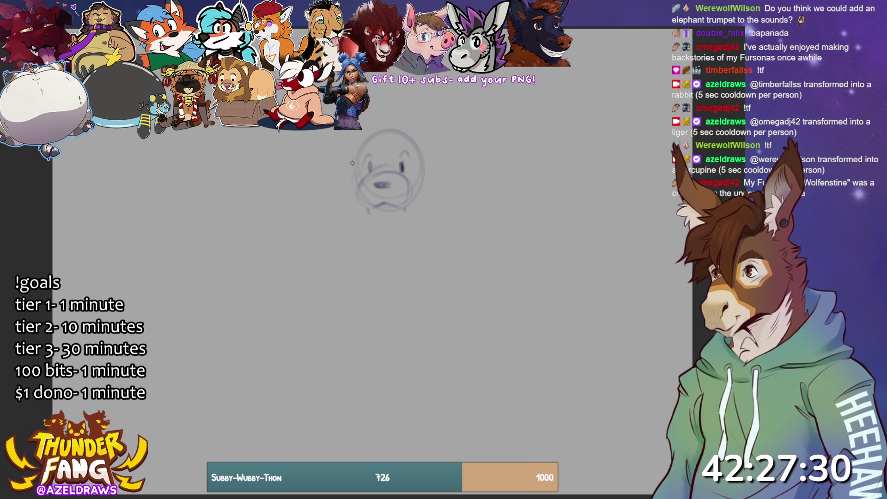
Sketch both ears with an inner ear line, and an arch below the head for the body
drag(347, 150, 355, 190)
mouse_move(418, 149)
mouse_down()
mouse_move(415, 187)
mouse_move(431, 186)
mouse_move(422, 162)
mouse_up()
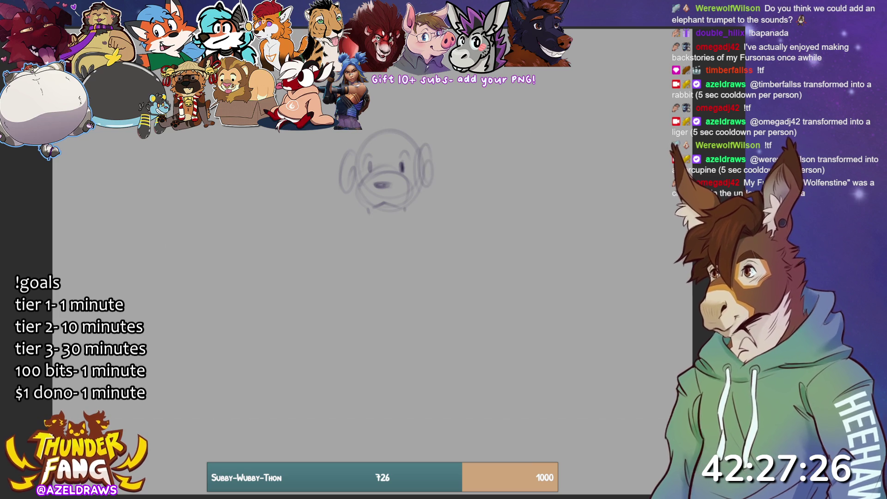
drag(326, 130, 343, 153)
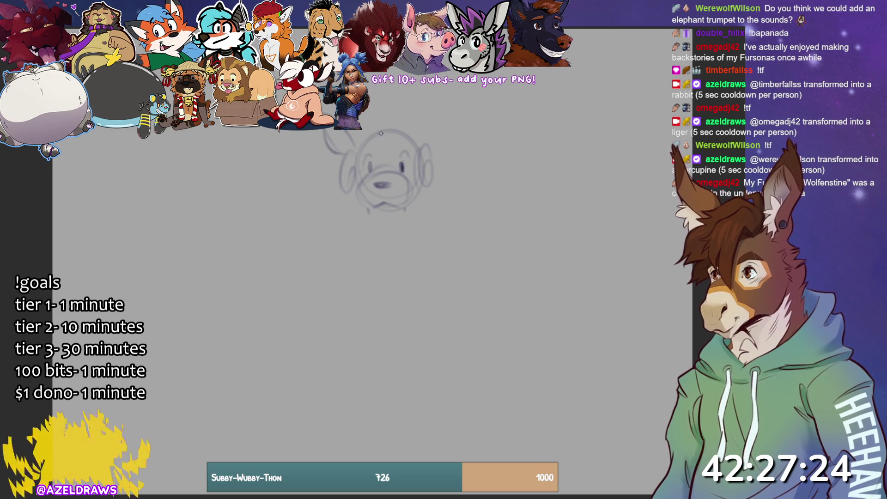
mouse_move(417, 147)
mouse_down()
mouse_move(429, 120)
mouse_move(444, 134)
mouse_move(439, 104)
mouse_move(415, 150)
mouse_up()
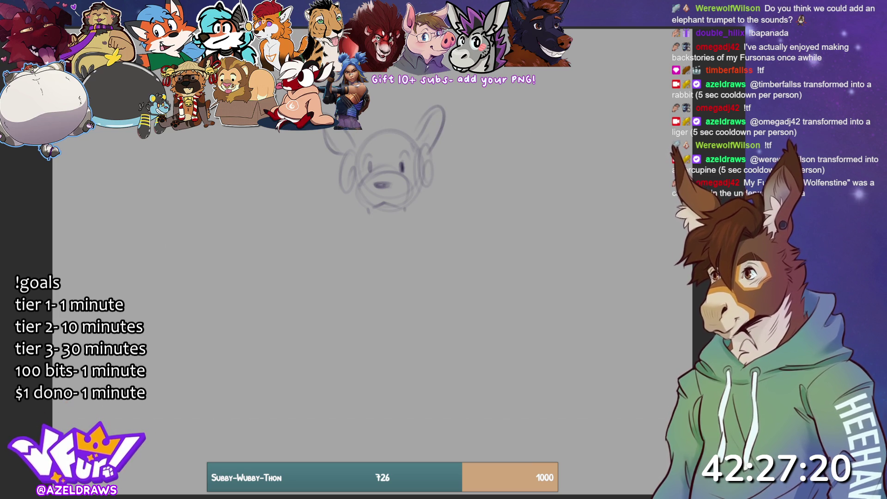
mouse_move(383, 135)
mouse_down()
mouse_move(361, 146)
mouse_move(401, 154)
mouse_move(416, 142)
mouse_up()
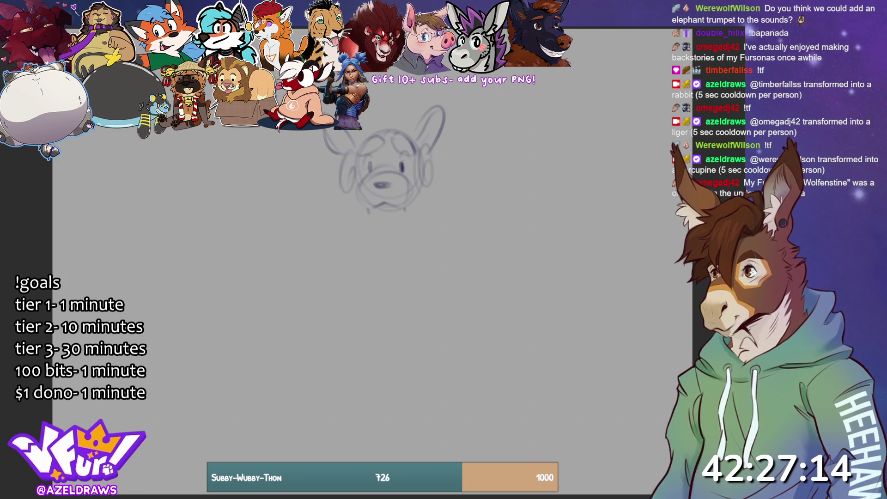
mouse_move(379, 124)
mouse_down()
mouse_move(392, 100)
mouse_move(399, 115)
mouse_up()
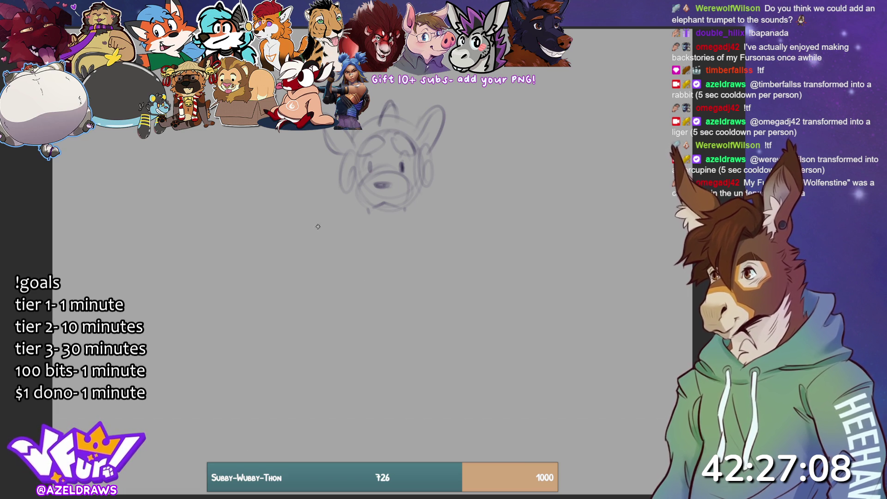
mouse_move(325, 228)
mouse_down()
mouse_move(372, 240)
mouse_move(327, 254)
mouse_move(341, 275)
mouse_move(336, 210)
mouse_move(359, 223)
mouse_move(342, 244)
mouse_move(354, 225)
mouse_move(370, 256)
mouse_move(332, 237)
mouse_up()
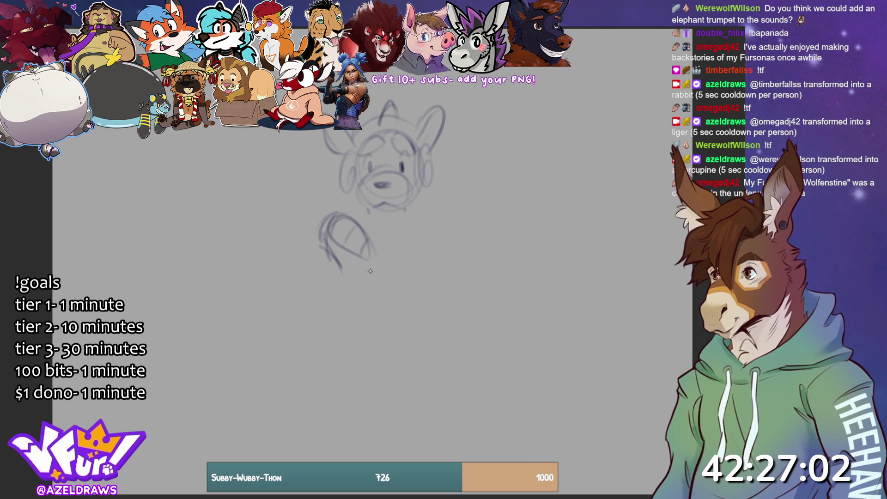
Block in the body's rounded bottom and neck below the head, redoing oversized curves
drag(370, 263, 368, 294)
mouse_move(365, 241)
mouse_down()
mouse_move(372, 287)
mouse_move(340, 279)
mouse_move(307, 301)
mouse_move(365, 300)
mouse_move(373, 286)
mouse_move(345, 310)
mouse_up()
key(ctrl+z)
key(ctrl+z)
mouse_move(332, 242)
mouse_down()
mouse_move(319, 255)
mouse_move(370, 287)
mouse_move(319, 297)
mouse_up()
drag(341, 212, 357, 203)
mouse_move(323, 249)
mouse_down()
mouse_move(314, 306)
mouse_move(363, 295)
mouse_up()
key(ctrl+z)
drag(322, 259, 372, 283)
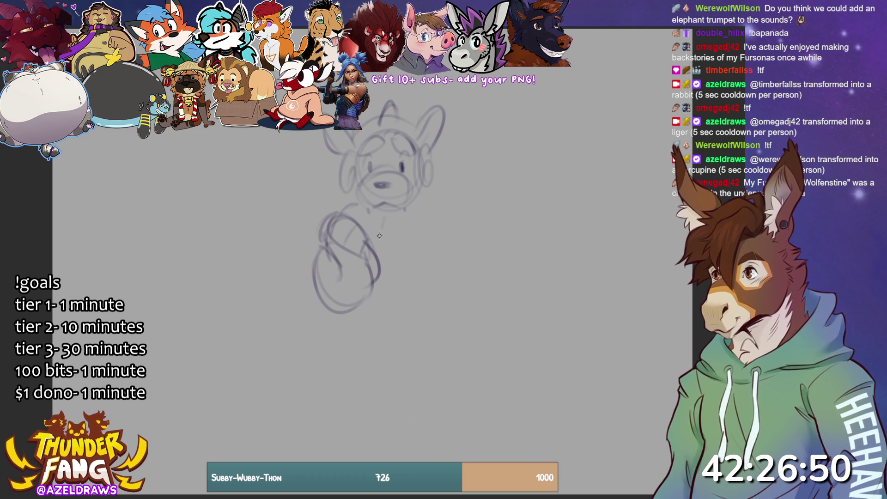
drag(387, 223, 377, 266)
mouse_move(369, 202)
mouse_down()
mouse_move(383, 216)
mouse_move(406, 212)
mouse_move(397, 219)
mouse_up()
key(ctrl+z)
Add cheek fur on the left and sketch both spread arms
drag(339, 181, 286, 170)
mouse_move(323, 199)
mouse_down()
mouse_move(280, 234)
mouse_move(319, 236)
mouse_move(369, 259)
mouse_move(413, 298)
mouse_up()
mouse_move(419, 241)
mouse_down()
mouse_move(421, 272)
mouse_move(466, 253)
mouse_up()
mouse_move(427, 196)
mouse_down()
mouse_move(481, 231)
mouse_move(483, 172)
mouse_move(493, 186)
mouse_up()
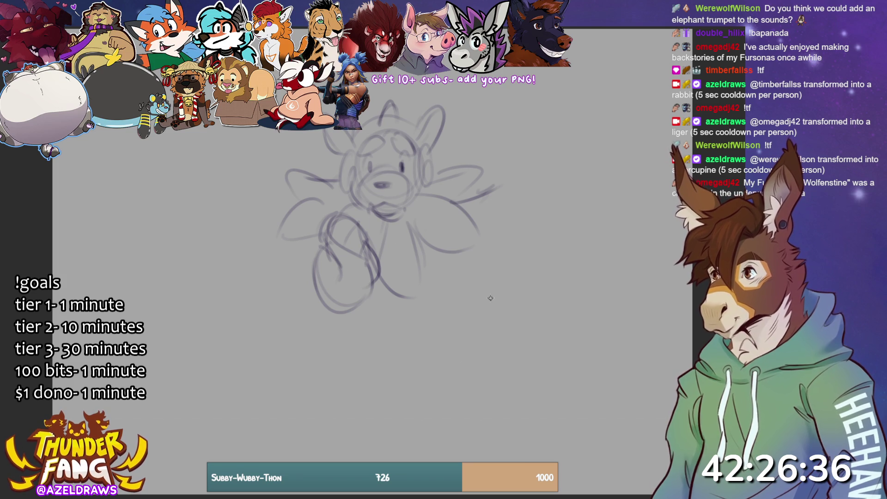
Draw headphone cups on both sides of the head and darken them
mouse_move(418, 189)
mouse_down()
mouse_move(438, 152)
mouse_move(425, 174)
mouse_up()
drag(343, 145, 336, 187)
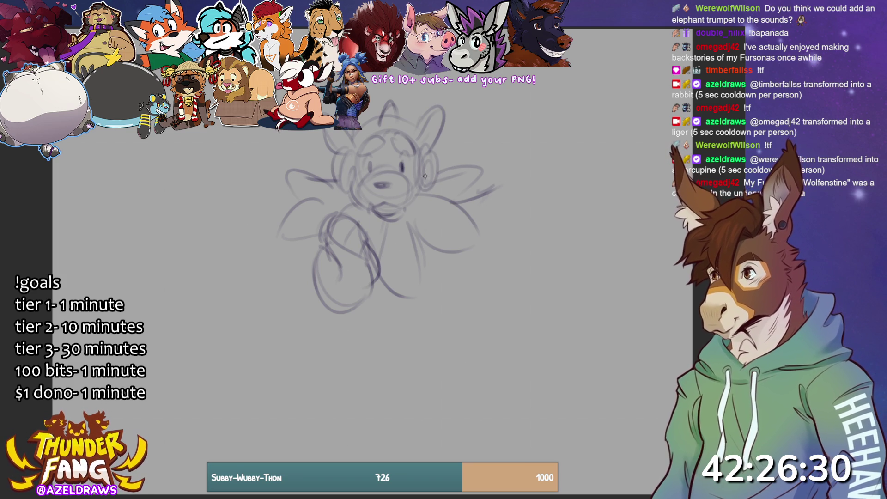
drag(427, 163, 424, 197)
drag(430, 146, 439, 187)
drag(351, 170, 345, 185)
drag(351, 147, 337, 175)
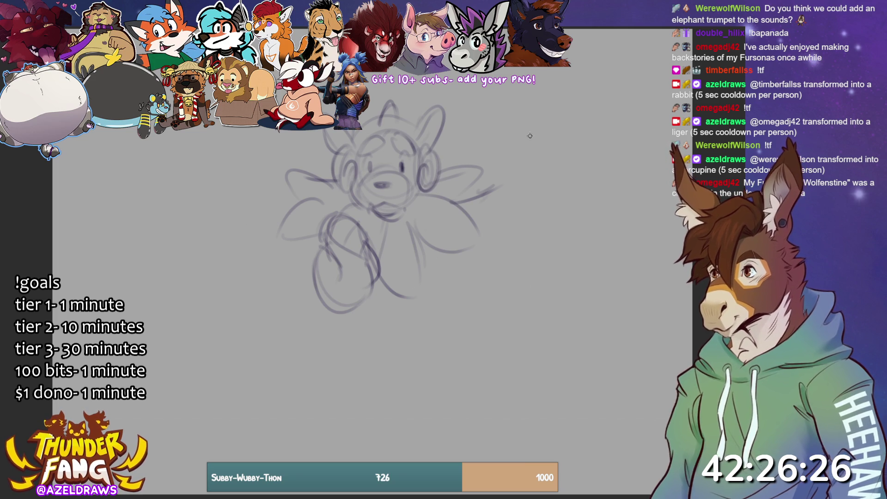
Block in a large round belly and a long leg down to the foot
mouse_move(384, 221)
mouse_down()
mouse_move(402, 355)
mouse_move(392, 378)
mouse_up()
mouse_move(455, 238)
mouse_down()
mouse_move(455, 278)
mouse_move(441, 309)
mouse_up()
drag(399, 270, 385, 379)
drag(445, 289, 431, 380)
drag(451, 343, 406, 397)
mouse_move(383, 366)
mouse_down()
mouse_move(345, 409)
mouse_move(414, 389)
mouse_move(353, 387)
mouse_move(365, 378)
mouse_move(333, 402)
mouse_move(410, 407)
mouse_move(453, 340)
mouse_move(439, 377)
mouse_move(446, 365)
mouse_up()
Outline the foot with toes and a paw left of the body
drag(363, 379, 343, 414)
drag(385, 388, 384, 401)
drag(368, 398, 390, 411)
mouse_move(319, 301)
mouse_down()
mouse_move(333, 301)
mouse_move(302, 334)
mouse_move(352, 311)
mouse_up()
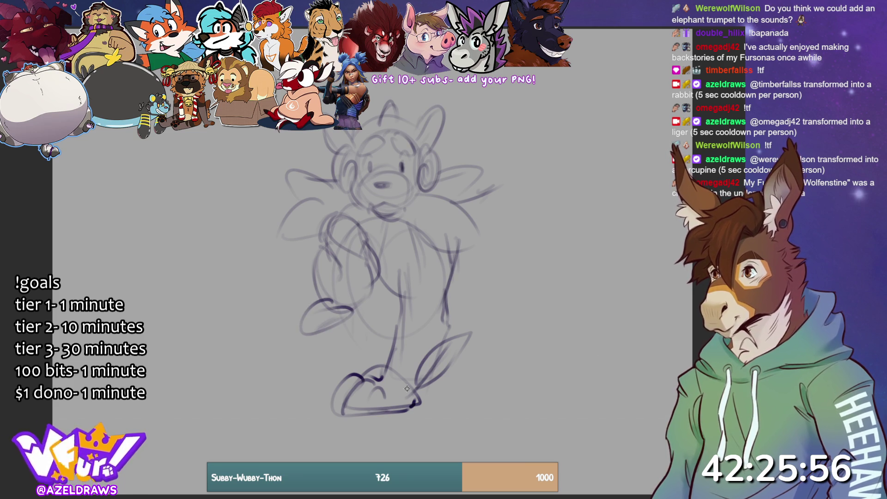
Draw the inner thigh, the arching right leg and the second foot with toes
drag(349, 289, 360, 347)
drag(353, 314, 376, 354)
mouse_move(457, 250)
mouse_down()
mouse_move(464, 278)
mouse_move(463, 263)
mouse_move(483, 291)
mouse_move(464, 279)
mouse_move(515, 338)
mouse_move(483, 390)
mouse_up()
drag(465, 303, 518, 307)
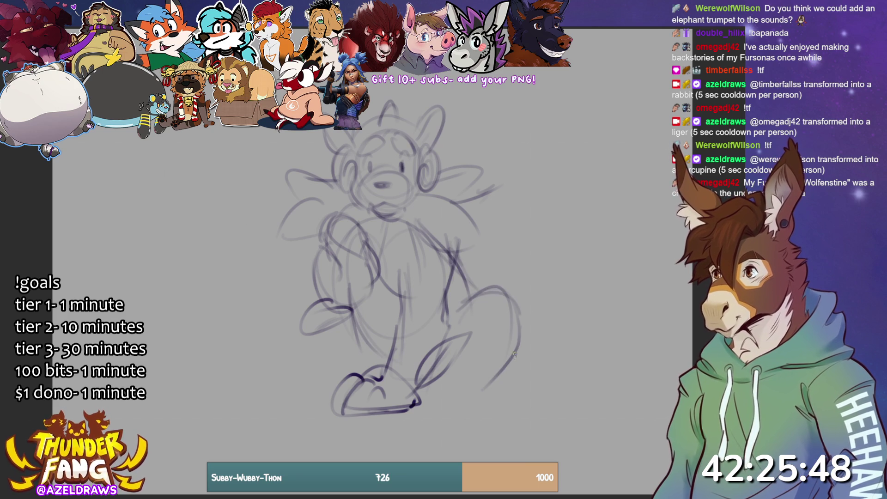
drag(522, 358, 486, 397)
mouse_move(509, 296)
mouse_down()
mouse_move(520, 361)
mouse_move(484, 397)
mouse_up()
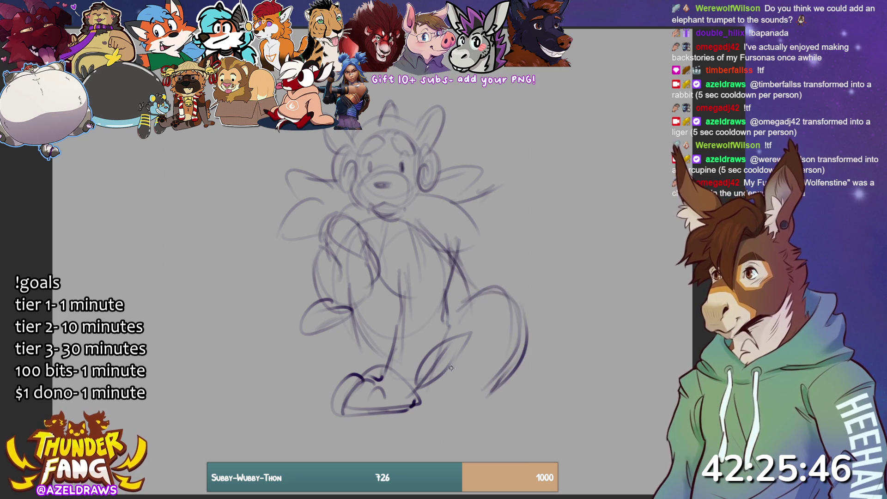
mouse_move(446, 366)
mouse_down()
mouse_move(439, 395)
mouse_move(469, 416)
mouse_move(486, 382)
mouse_move(424, 423)
mouse_up()
mouse_move(461, 381)
mouse_down()
mouse_move(459, 418)
mouse_move(437, 389)
mouse_move(455, 416)
mouse_move(502, 401)
mouse_move(479, 388)
mouse_up()
mouse_move(458, 333)
mouse_down()
mouse_move(446, 356)
mouse_move(499, 285)
mouse_up()
Outline the left leg down to the foot and darken the right arm and shoulder
mouse_move(319, 292)
mouse_down()
mouse_move(337, 305)
mouse_move(289, 277)
mouse_up()
drag(284, 286, 308, 356)
mouse_move(326, 289)
mouse_down()
mouse_move(304, 291)
mouse_move(323, 377)
mouse_move(300, 388)
mouse_move(319, 400)
mouse_up()
drag(347, 320, 352, 358)
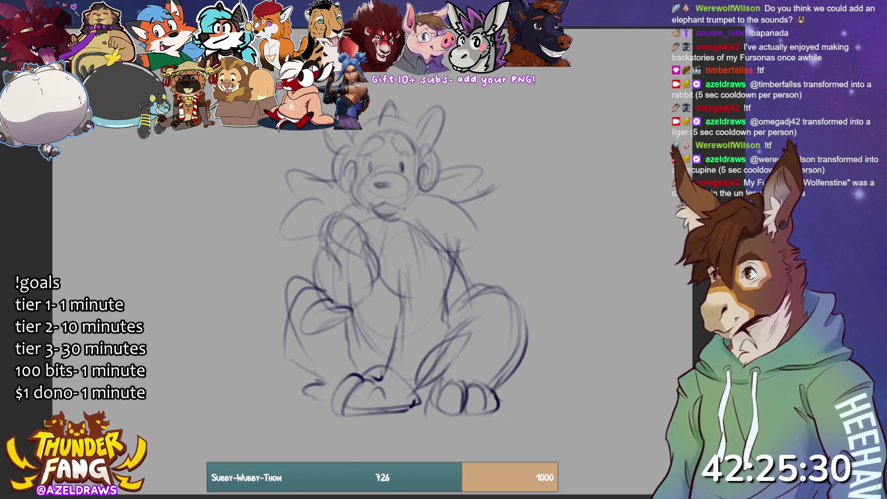
drag(456, 253, 478, 297)
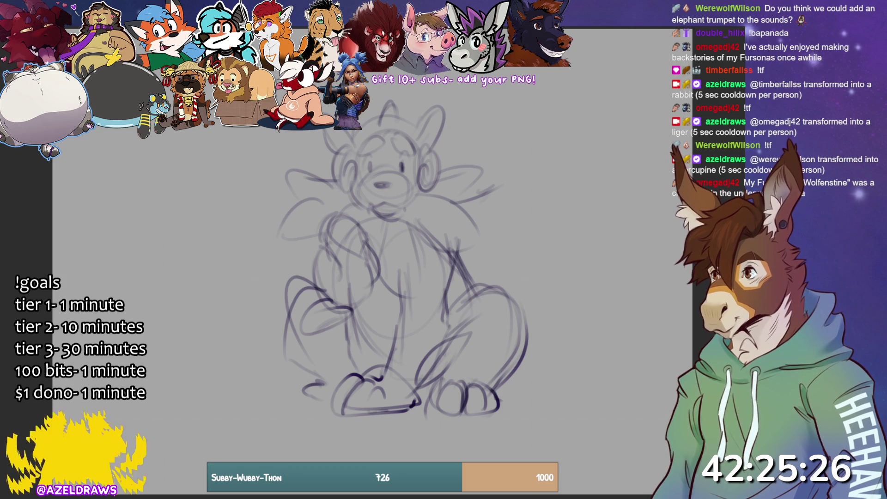
Move the whole sketch about 72 px down with a Ctrl+T transform
key(ctrl+t)
drag(397, 277, 399, 310)
key(Return)
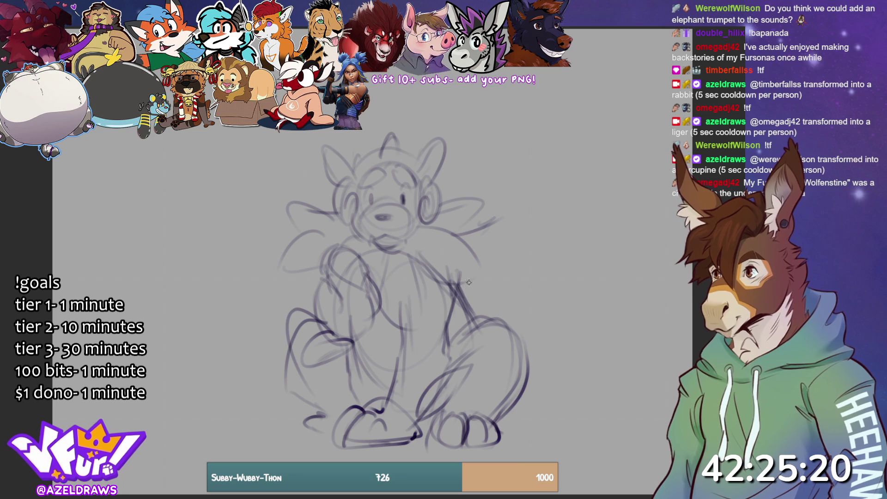
Draw a large curling tail around the right side, undoing a stray loop
mouse_move(455, 409)
mouse_down()
mouse_move(481, 407)
mouse_move(530, 360)
mouse_move(508, 423)
mouse_move(513, 406)
mouse_move(542, 393)
mouse_move(527, 380)
mouse_up()
mouse_move(463, 255)
mouse_down()
mouse_move(536, 335)
mouse_move(495, 231)
mouse_move(534, 356)
mouse_up()
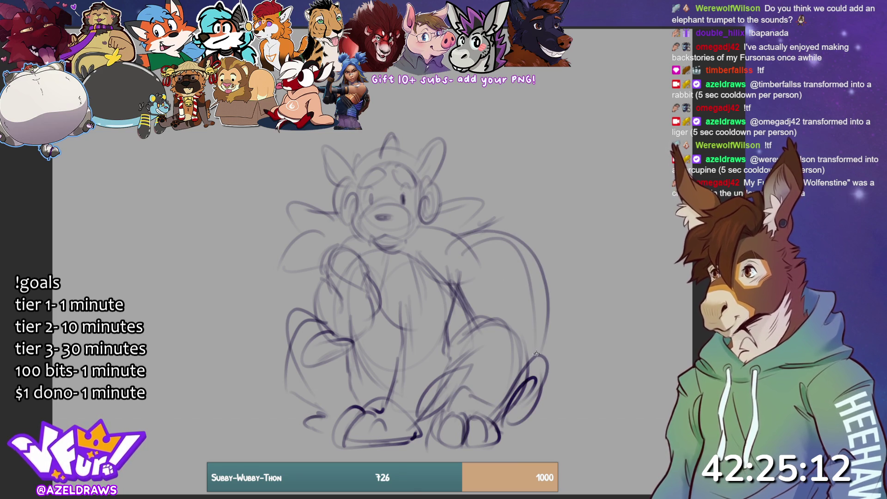
drag(465, 296, 515, 324)
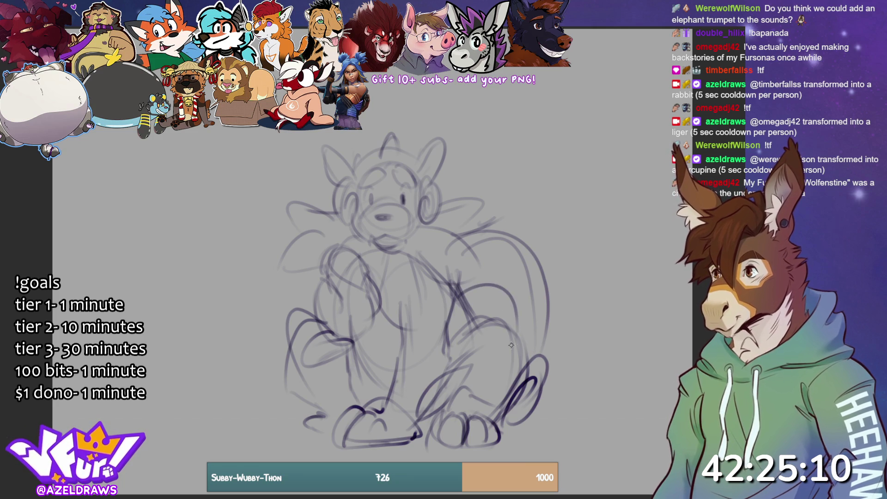
mouse_move(458, 277)
mouse_down()
mouse_move(529, 212)
mouse_move(554, 337)
mouse_move(552, 275)
mouse_up()
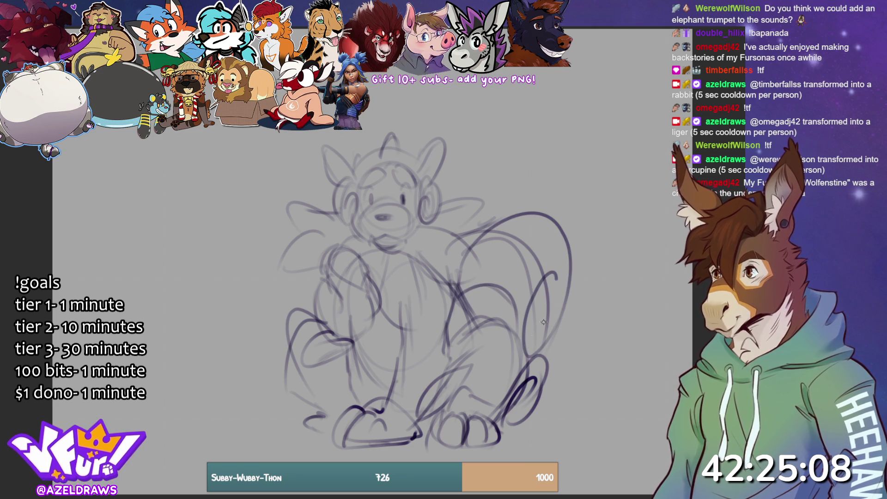
drag(532, 337, 543, 310)
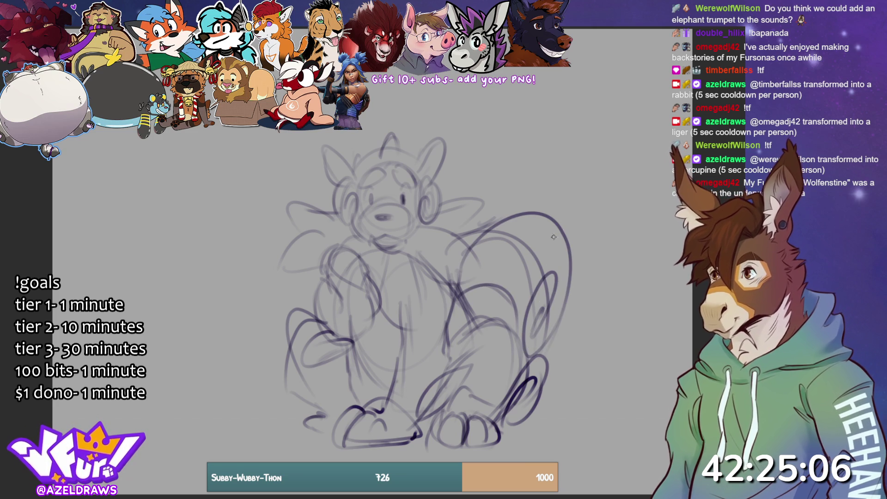
key(ctrl+z)
mouse_move(558, 238)
mouse_down()
mouse_move(548, 306)
mouse_move(566, 242)
mouse_move(532, 305)
mouse_move(555, 264)
mouse_move(544, 268)
mouse_move(573, 282)
mouse_move(529, 349)
mouse_move(559, 305)
mouse_move(552, 342)
mouse_move(596, 233)
mouse_move(566, 198)
mouse_move(574, 178)
mouse_move(593, 234)
mouse_up()
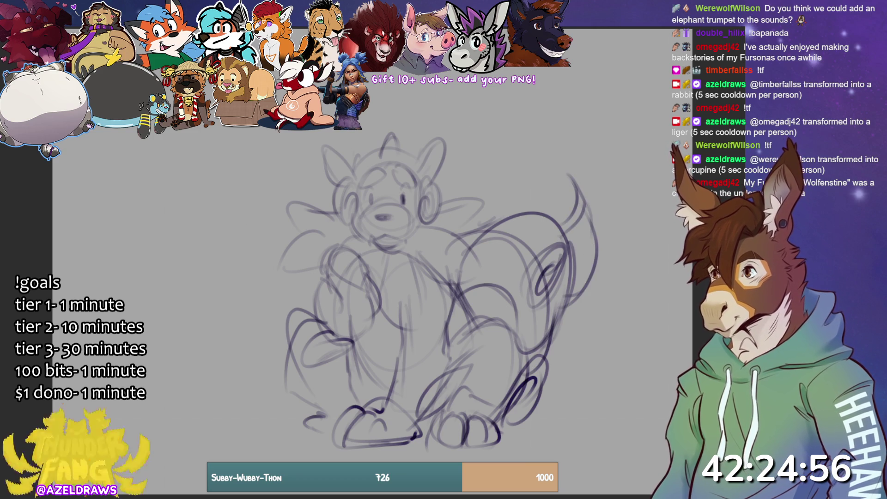
Sketch pointed ears on the head, removing the darker right ear strokes
mouse_move(379, 146)
mouse_down()
mouse_move(397, 111)
mouse_move(394, 138)
mouse_up()
mouse_move(349, 168)
mouse_down()
mouse_move(327, 138)
mouse_move(329, 183)
mouse_up()
drag(330, 145, 348, 172)
mouse_move(421, 167)
mouse_down()
mouse_move(450, 130)
mouse_move(433, 191)
mouse_move(439, 133)
mouse_move(435, 185)
mouse_move(451, 125)
mouse_up()
key(ctrl+z)
key(ctrl+z)
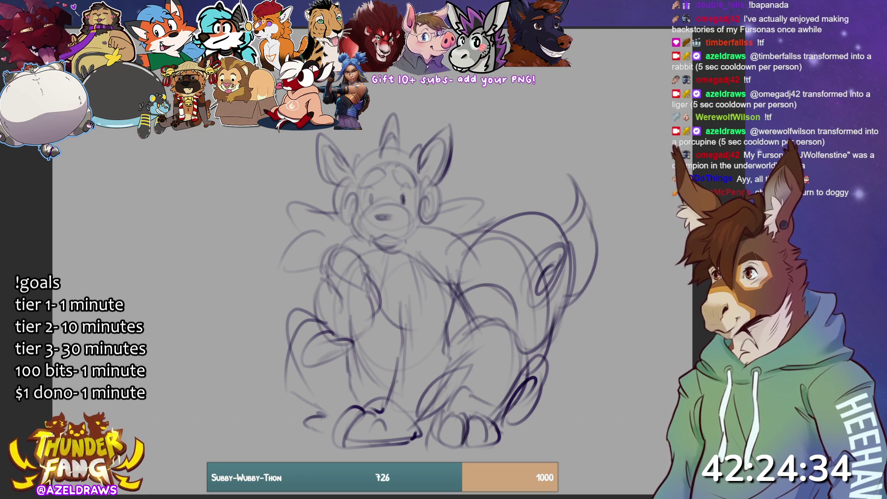
Rework the lower legs, right knee and both feet with fresh strokes
drag(341, 318, 398, 388)
mouse_move(359, 355)
mouse_down()
mouse_move(400, 395)
mouse_move(383, 410)
mouse_up()
drag(386, 380, 375, 414)
drag(462, 323, 499, 331)
mouse_move(305, 326)
mouse_down()
mouse_move(324, 328)
mouse_move(329, 435)
mouse_up()
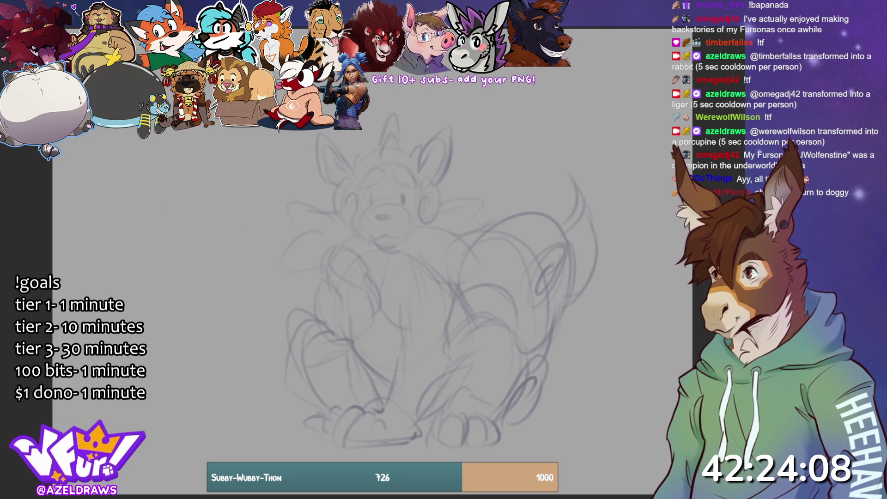
Pen the muzzle's upper curve and the mouth line, redrawing the mouth once
mouse_move(367, 211)
mouse_down()
mouse_move(377, 201)
mouse_move(401, 204)
mouse_move(391, 195)
mouse_move(400, 203)
mouse_move(383, 219)
mouse_move(392, 216)
mouse_move(373, 218)
mouse_move(409, 208)
mouse_move(371, 209)
mouse_up()
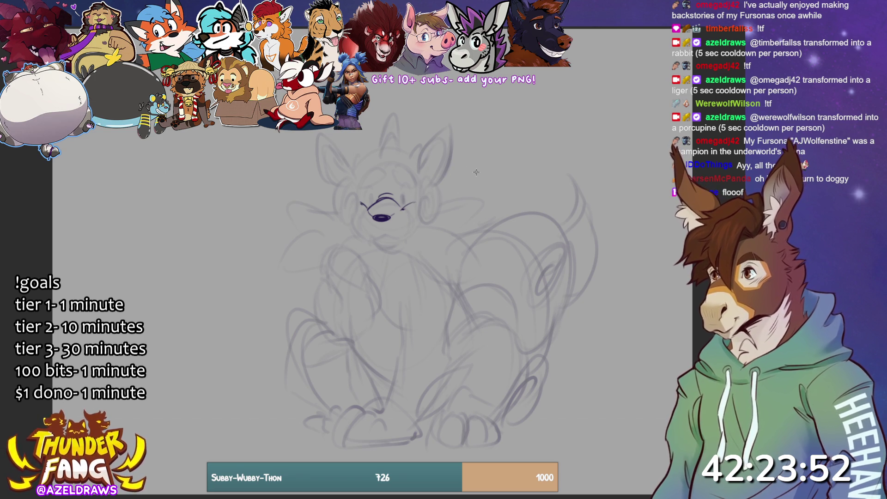
drag(373, 231, 411, 230)
key(ctrl+z)
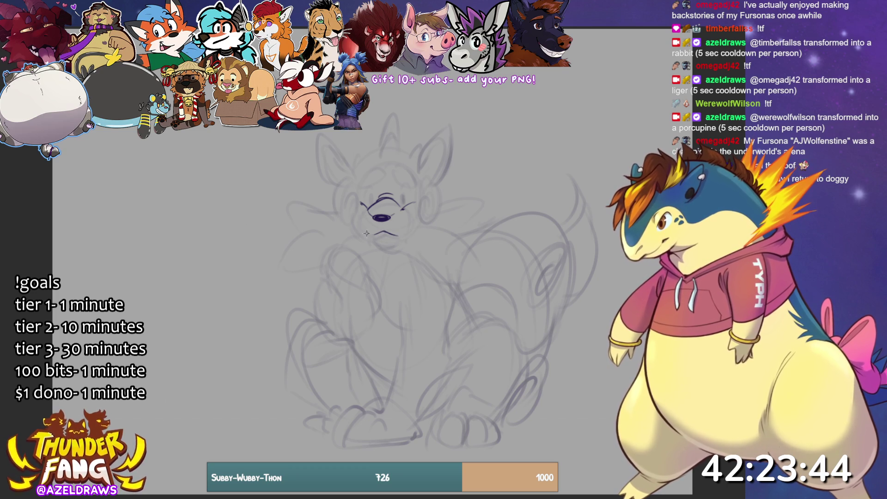
mouse_move(368, 235)
mouse_down()
mouse_move(397, 239)
mouse_move(414, 229)
mouse_move(407, 234)
mouse_up()
Add a left cheek curve and a chin line, undoing the rough chin
drag(357, 216, 360, 231)
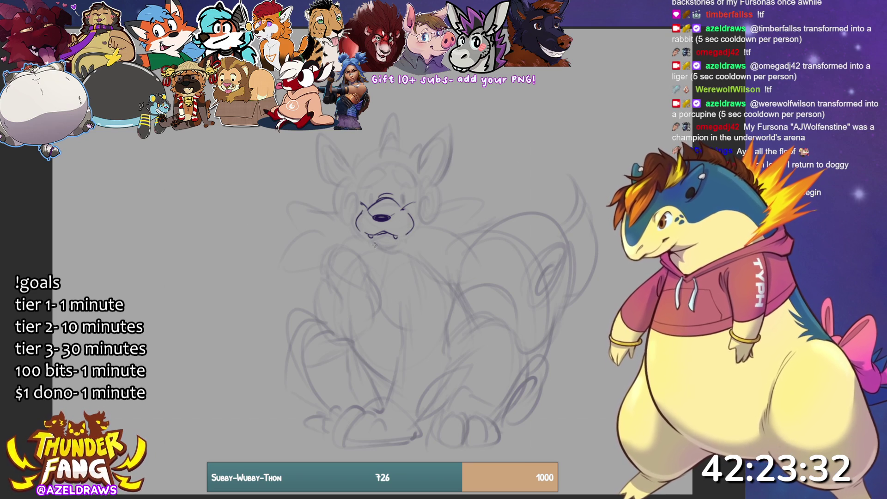
drag(372, 240, 398, 242)
key(ctrl+z)
key(ctrl+z)
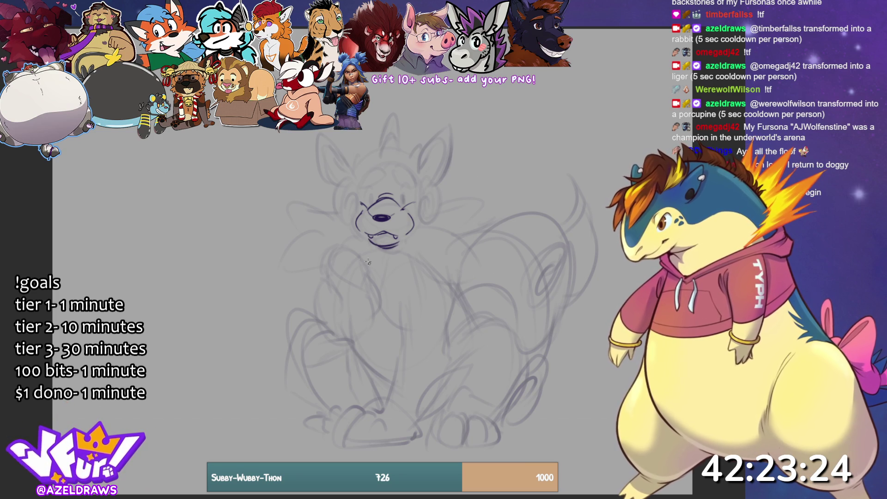
mouse_move(332, 275)
mouse_down()
mouse_move(327, 260)
mouse_move(342, 248)
mouse_move(338, 271)
mouse_move(355, 257)
mouse_move(361, 265)
mouse_move(350, 278)
mouse_move(361, 266)
mouse_move(370, 276)
mouse_move(351, 250)
mouse_move(322, 271)
mouse_move(332, 279)
mouse_up()
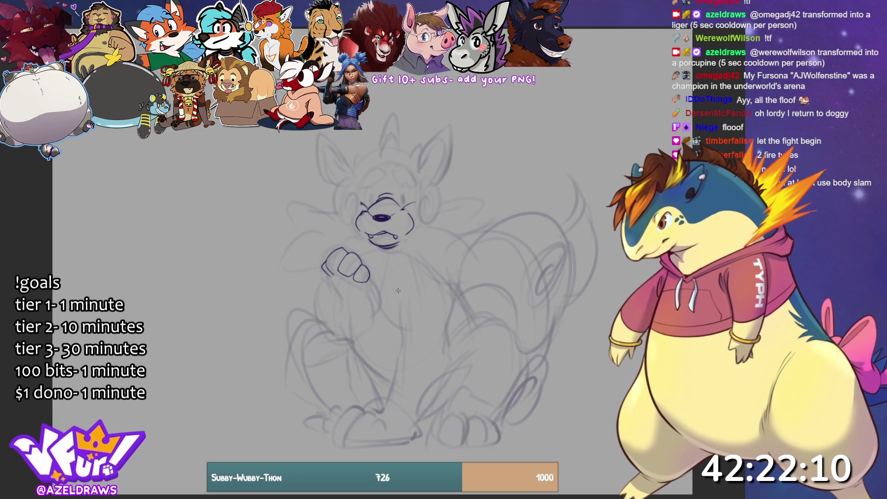
Add a small dark stroke beside the right cheek
mouse_move(428, 212)
mouse_down()
mouse_move(427, 194)
mouse_move(422, 229)
mouse_move(440, 191)
mouse_move(419, 209)
mouse_up()
Draw a spiral left cheek tuft, the brows and a redrawn rounded head top
mouse_move(344, 208)
mouse_down()
mouse_move(357, 197)
mouse_move(344, 209)
mouse_move(360, 213)
mouse_move(355, 226)
mouse_up()
mouse_move(354, 181)
mouse_down()
mouse_move(338, 188)
mouse_move(353, 231)
mouse_up()
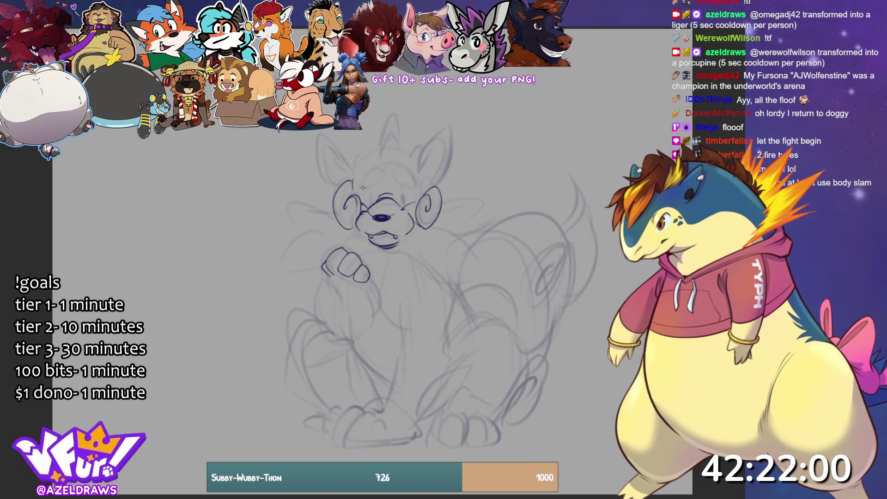
mouse_move(366, 189)
mouse_down()
mouse_move(372, 173)
mouse_move(402, 164)
mouse_move(416, 188)
mouse_move(387, 178)
mouse_up()
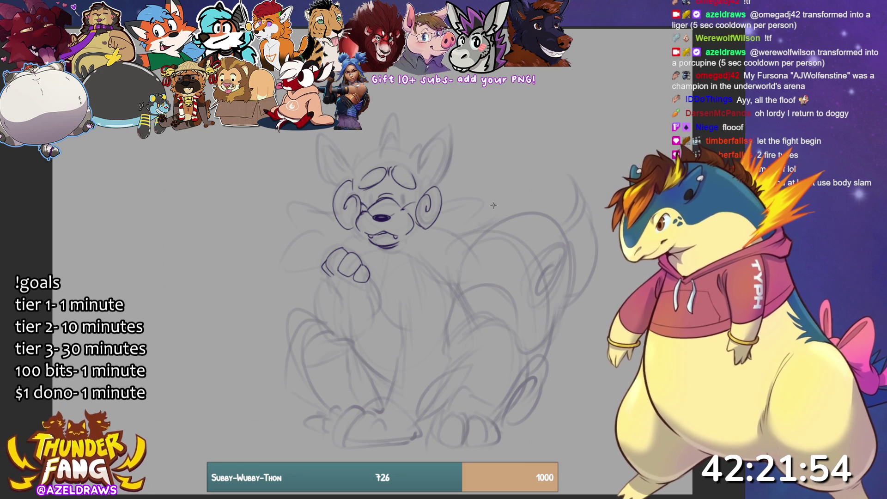
mouse_move(351, 169)
mouse_down()
mouse_move(396, 147)
mouse_move(420, 157)
mouse_up()
key(ctrl+z)
mouse_move(356, 169)
mouse_down()
mouse_move(384, 150)
mouse_move(416, 158)
mouse_move(382, 146)
mouse_move(394, 121)
mouse_move(396, 155)
mouse_move(361, 151)
mouse_move(418, 146)
mouse_move(418, 163)
mouse_move(444, 132)
mouse_move(435, 183)
mouse_up()
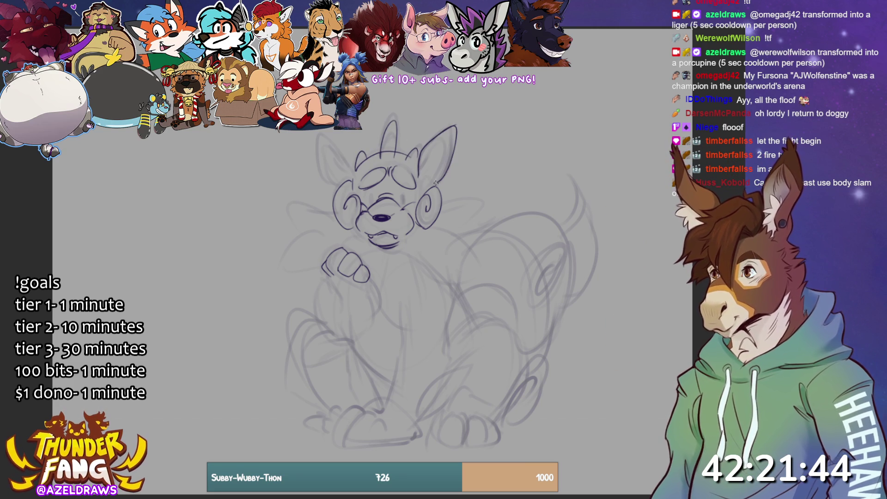
Outline the pointed ears with inner-ear lines and draw a dark filled eye
mouse_move(334, 187)
mouse_down()
mouse_move(317, 143)
mouse_move(344, 155)
mouse_move(353, 176)
mouse_up()
mouse_move(323, 142)
mouse_down()
mouse_move(342, 168)
mouse_move(326, 155)
mouse_move(336, 187)
mouse_up()
mouse_move(421, 182)
mouse_down()
mouse_move(448, 148)
mouse_move(443, 171)
mouse_up()
mouse_move(375, 193)
mouse_down()
mouse_move(372, 204)
mouse_move(400, 196)
mouse_up()
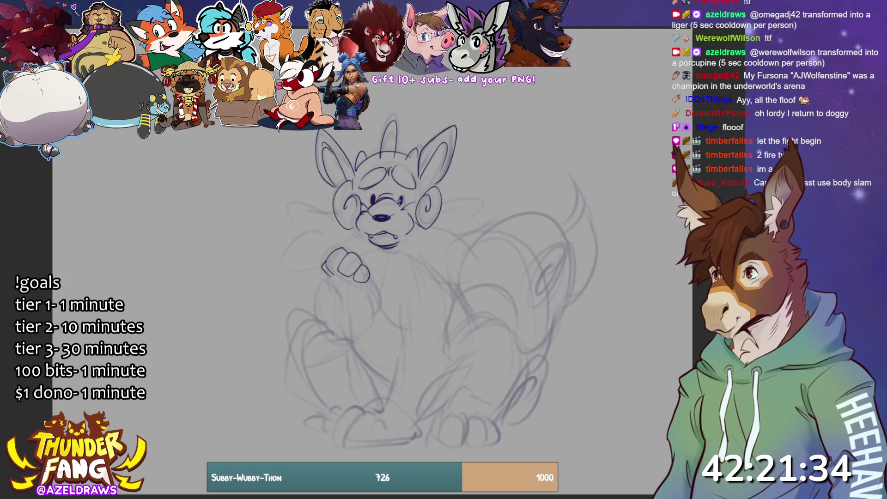
Add brow detail above the left eye and outline the forearm below the fist
mouse_move(376, 184)
mouse_down()
mouse_move(373, 194)
mouse_move(367, 187)
mouse_up()
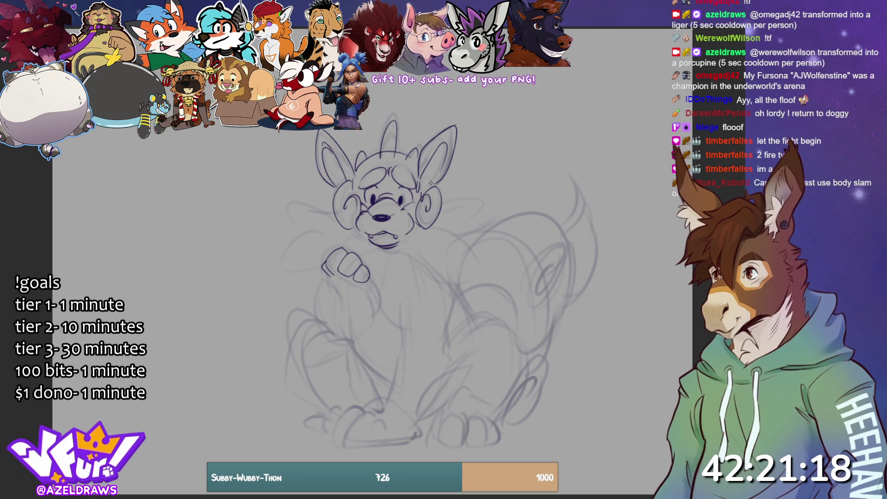
mouse_move(323, 275)
mouse_down()
mouse_move(337, 298)
mouse_move(370, 282)
mouse_move(375, 310)
mouse_up()
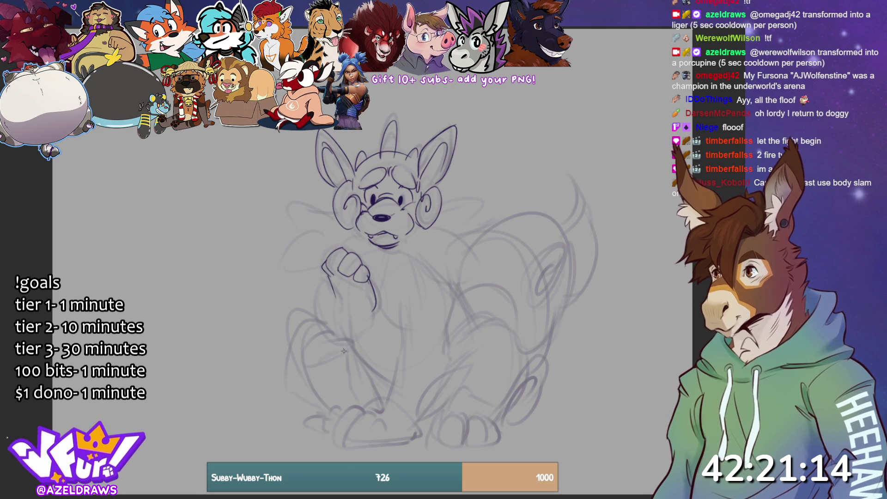
mouse_move(327, 283)
mouse_down()
mouse_move(322, 319)
mouse_move(359, 353)
mouse_move(377, 310)
mouse_up()
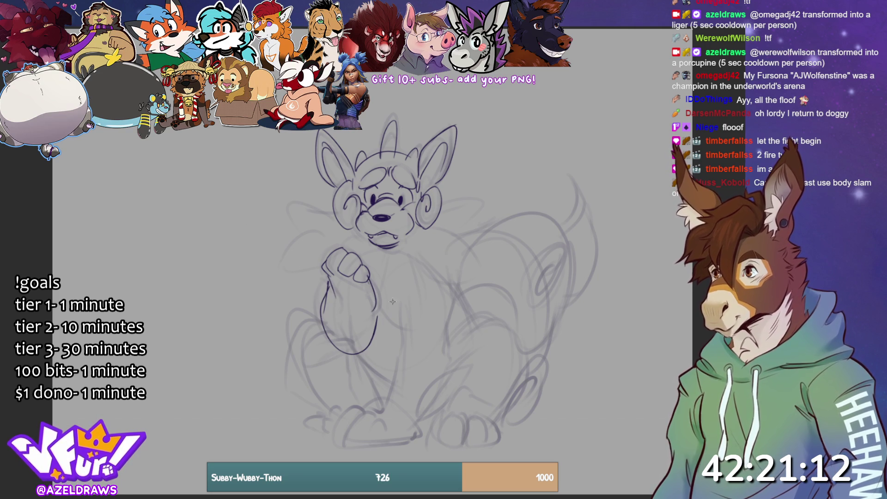
mouse_move(333, 289)
mouse_down()
mouse_move(335, 374)
mouse_move(315, 366)
mouse_move(354, 364)
mouse_up()
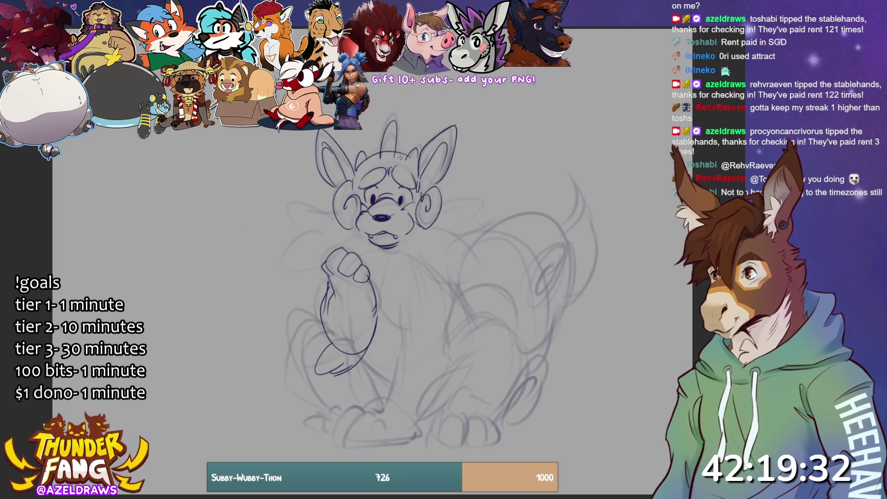
Sketch the neck line under the chin
drag(360, 236, 403, 260)
Ink cleaner neck, belly, shoulder and raised-arm lines over the rough sketch
mouse_move(358, 242)
mouse_down()
mouse_move(366, 251)
mouse_move(417, 250)
mouse_move(428, 234)
mouse_move(491, 270)
mouse_up()
drag(425, 267, 497, 276)
drag(388, 264, 437, 354)
drag(413, 259, 443, 357)
drag(390, 267, 376, 302)
mouse_move(343, 229)
mouse_down()
mouse_move(269, 274)
mouse_move(331, 273)
mouse_move(329, 213)
mouse_move(312, 211)
mouse_move(298, 231)
mouse_up()
mouse_move(442, 213)
mouse_down()
mouse_move(462, 206)
mouse_move(481, 226)
mouse_move(453, 238)
mouse_up()
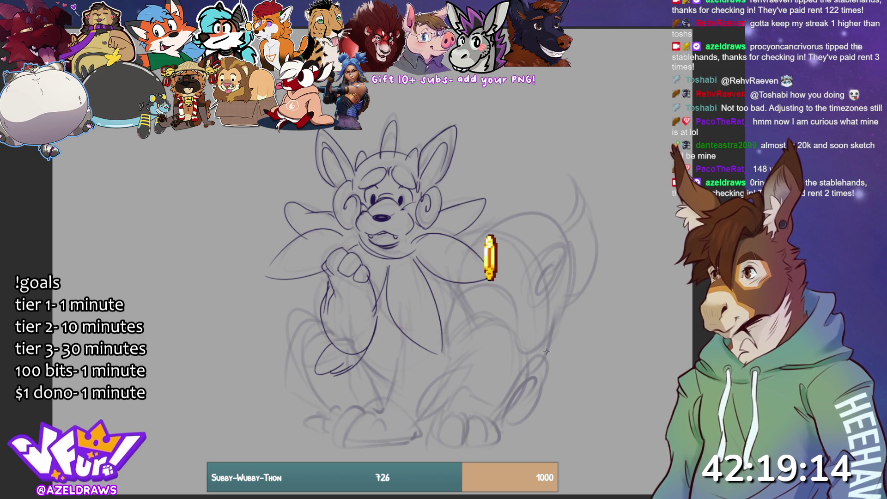
mouse_move(409, 274)
mouse_down()
mouse_move(401, 291)
mouse_move(416, 306)
mouse_up()
drag(455, 240, 421, 259)
mouse_move(347, 235)
mouse_down()
mouse_move(310, 247)
mouse_move(323, 232)
mouse_up()
drag(343, 297, 335, 310)
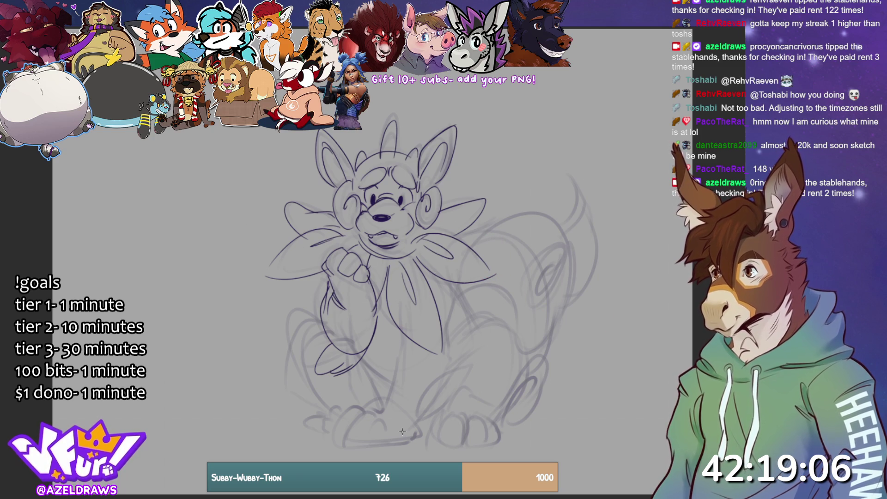
Ink the torso's right side, both legs, the right thigh and both toed feet
mouse_move(403, 332)
mouse_down()
mouse_move(386, 405)
mouse_move(366, 409)
mouse_move(373, 443)
mouse_move(385, 439)
mouse_up()
mouse_move(375, 406)
mouse_down()
mouse_move(354, 419)
mouse_move(354, 443)
mouse_move(395, 444)
mouse_move(355, 407)
mouse_move(356, 442)
mouse_up()
drag(345, 410, 334, 435)
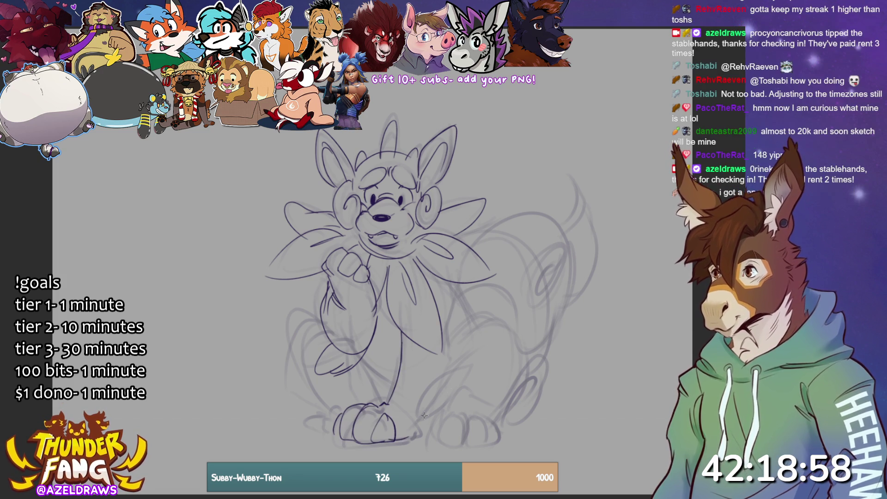
mouse_move(418, 421)
mouse_down()
mouse_move(437, 384)
mouse_move(472, 365)
mouse_move(448, 408)
mouse_move(455, 394)
mouse_up()
drag(455, 290, 455, 373)
drag(356, 355, 388, 387)
mouse_move(319, 325)
mouse_down()
mouse_move(354, 412)
mouse_move(315, 429)
mouse_up()
mouse_move(460, 323)
mouse_down()
mouse_move(513, 326)
mouse_move(490, 419)
mouse_move(442, 425)
mouse_move(476, 446)
mouse_move(494, 439)
mouse_up()
mouse_move(430, 427)
mouse_down()
mouse_move(492, 427)
mouse_move(463, 445)
mouse_up()
mouse_move(467, 412)
mouse_down()
mouse_move(464, 446)
mouse_move(445, 443)
mouse_move(445, 413)
mouse_move(436, 428)
mouse_move(492, 442)
mouse_up()
mouse_move(414, 433)
mouse_down()
mouse_move(399, 438)
mouse_move(422, 415)
mouse_up()
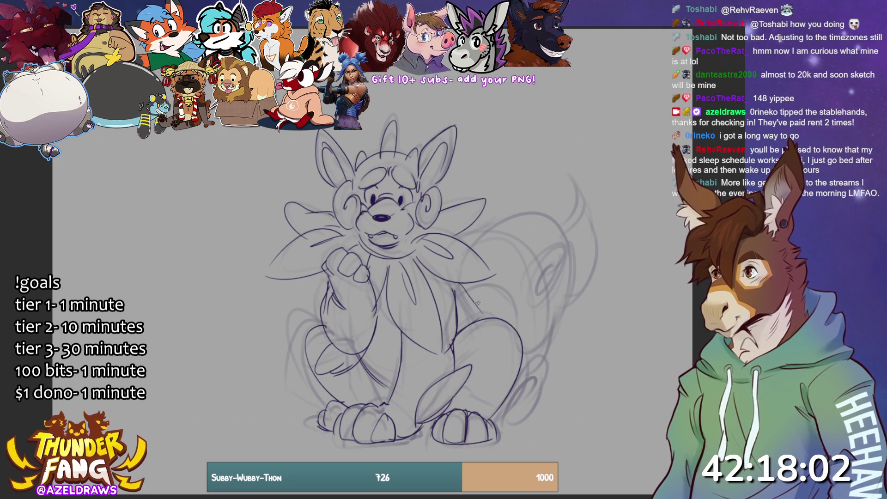
Sketch the right hip line, curled spiral tail, hind foot top and upward-pointed tail tip
mouse_move(462, 283)
mouse_down()
mouse_move(523, 323)
mouse_move(521, 310)
mouse_up()
mouse_move(483, 234)
mouse_down()
mouse_move(576, 259)
mouse_move(522, 348)
mouse_move(572, 254)
mouse_move(556, 292)
mouse_move(553, 272)
mouse_move(556, 307)
mouse_move(537, 396)
mouse_move(531, 379)
mouse_move(518, 397)
mouse_up()
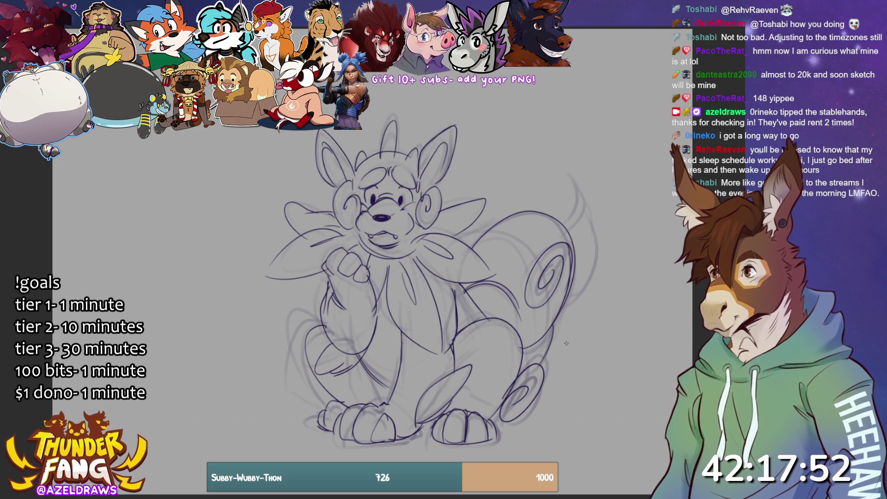
drag(455, 400, 496, 412)
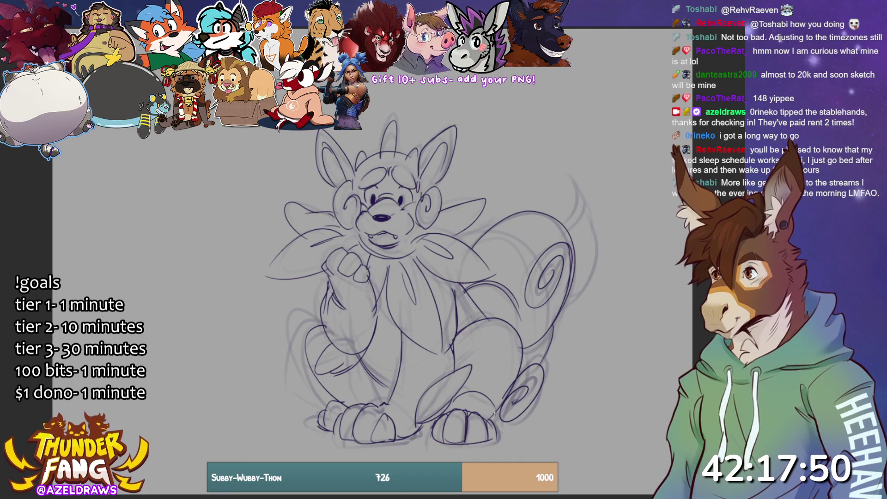
mouse_move(570, 232)
mouse_down()
mouse_move(578, 178)
mouse_move(597, 258)
mouse_move(576, 292)
mouse_up()
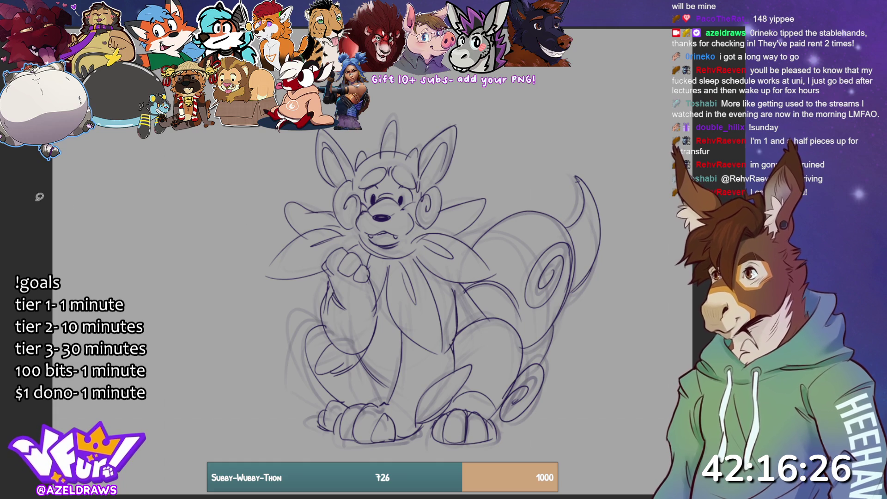
Lasso-fill the left cheek tuft with a pale near-white tone
mouse_move(306, 231)
mouse_down()
mouse_move(272, 263)
mouse_move(300, 277)
mouse_move(328, 266)
mouse_move(335, 250)
mouse_move(367, 255)
mouse_move(372, 247)
mouse_move(360, 224)
mouse_move(310, 206)
mouse_move(303, 233)
mouse_move(357, 177)
mouse_move(360, 217)
mouse_up()
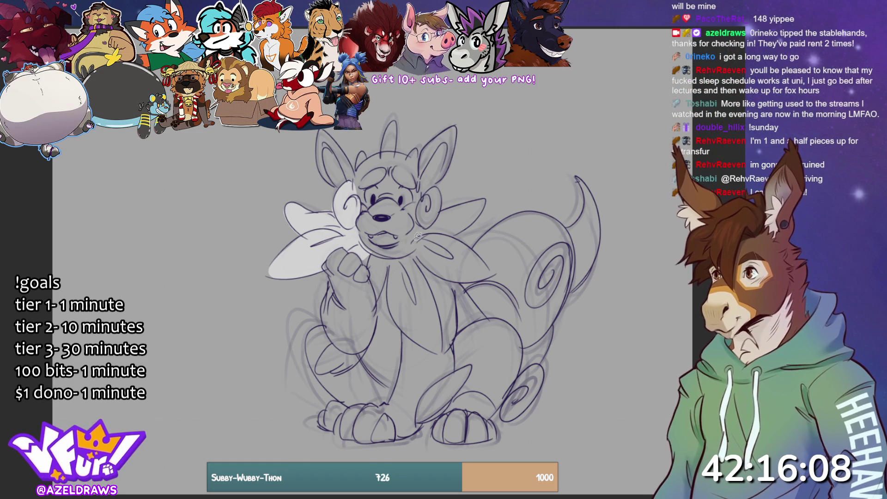
Paint pale white over the brow, horns, right ear, chest fluff and belly, undoing a stray face stroke
mouse_move(365, 201)
mouse_down()
mouse_move(417, 199)
mouse_move(426, 190)
mouse_up()
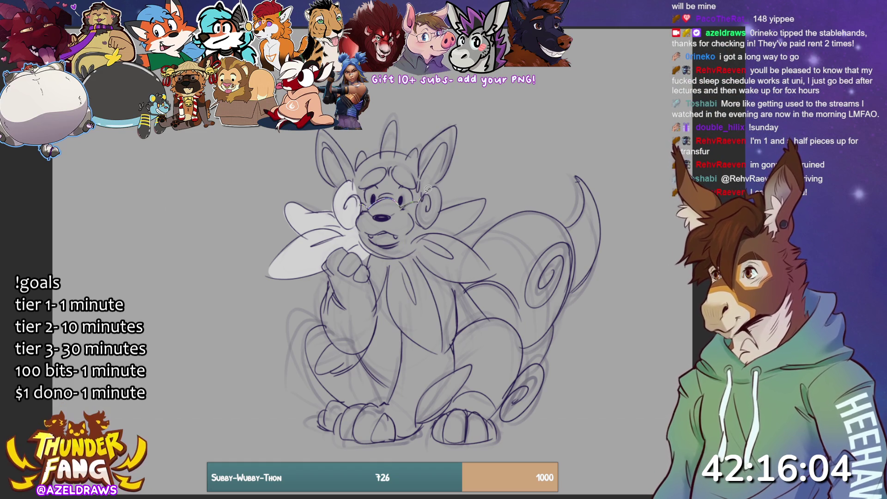
key(ctrl+z)
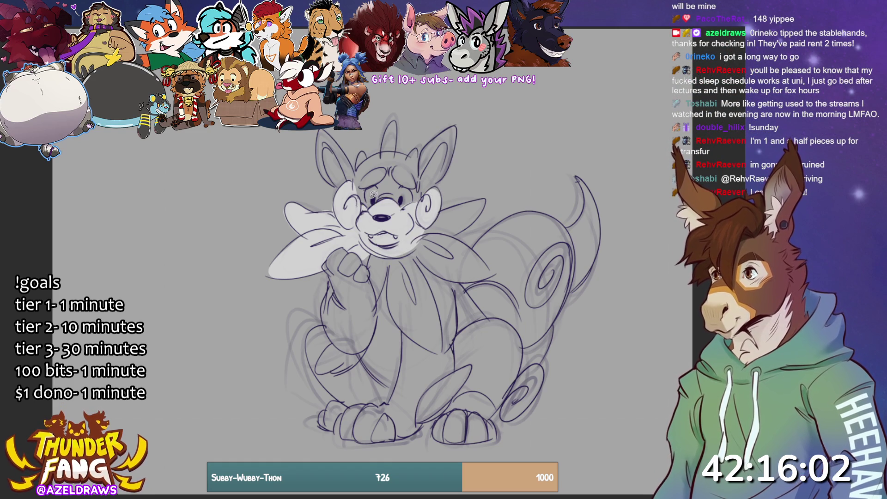
mouse_move(357, 186)
mouse_down()
mouse_move(387, 165)
mouse_move(406, 185)
mouse_move(420, 176)
mouse_move(421, 159)
mouse_move(395, 148)
mouse_move(358, 162)
mouse_move(365, 183)
mouse_up()
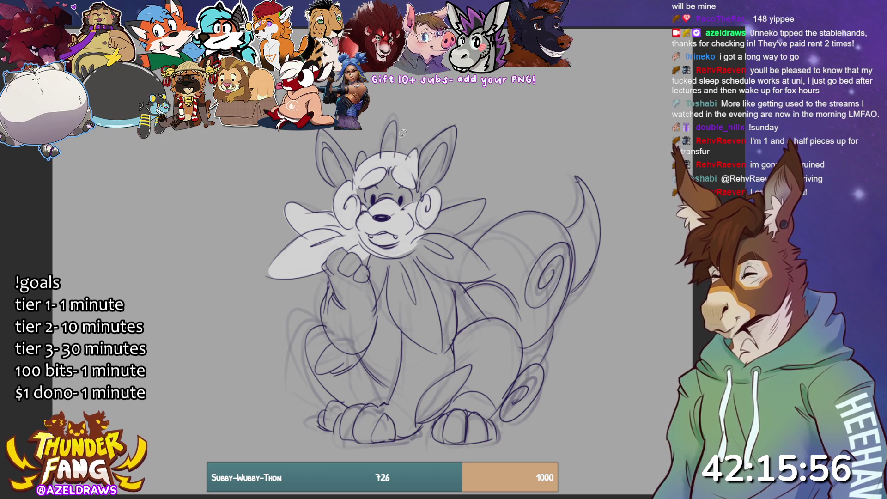
drag(386, 150, 392, 118)
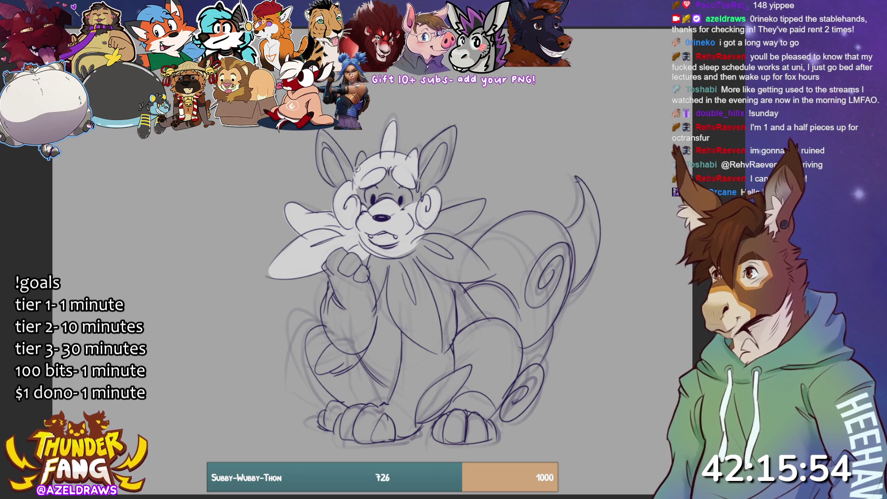
mouse_move(421, 185)
mouse_down()
mouse_move(453, 159)
mouse_move(420, 184)
mouse_up()
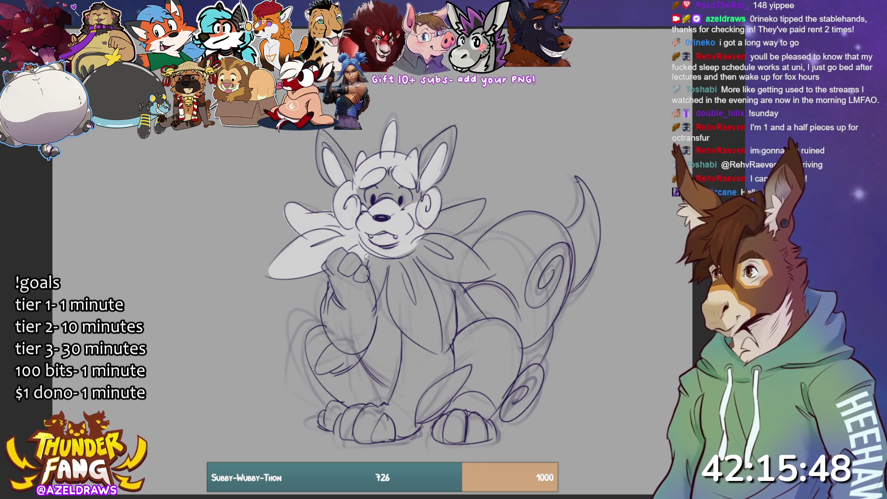
mouse_move(363, 259)
mouse_down()
mouse_move(376, 301)
mouse_move(391, 262)
mouse_move(391, 318)
mouse_move(428, 348)
mouse_move(445, 344)
mouse_move(432, 281)
mouse_move(405, 246)
mouse_move(366, 253)
mouse_move(423, 256)
mouse_move(451, 277)
mouse_move(493, 273)
mouse_move(462, 238)
mouse_move(420, 233)
mouse_move(478, 218)
mouse_move(452, 204)
mouse_move(422, 242)
mouse_up()
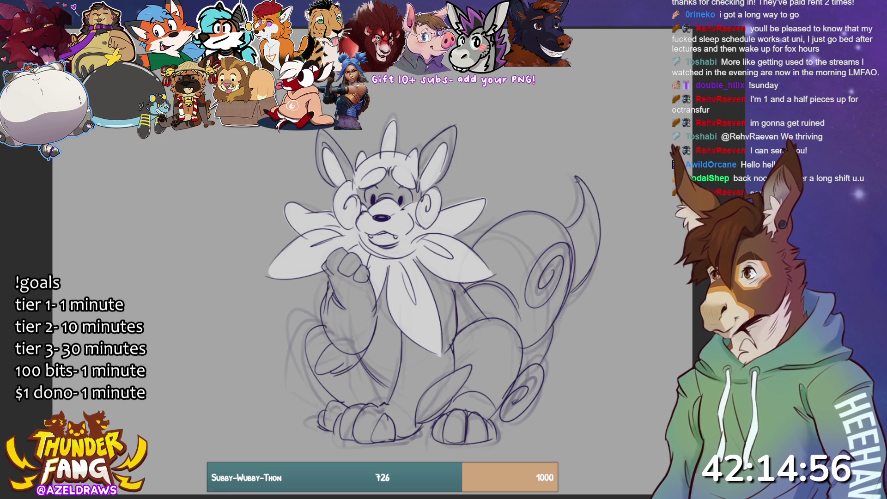
mouse_move(473, 292)
mouse_down()
mouse_move(529, 348)
mouse_move(558, 319)
mouse_move(573, 273)
mouse_move(525, 312)
mouse_up()
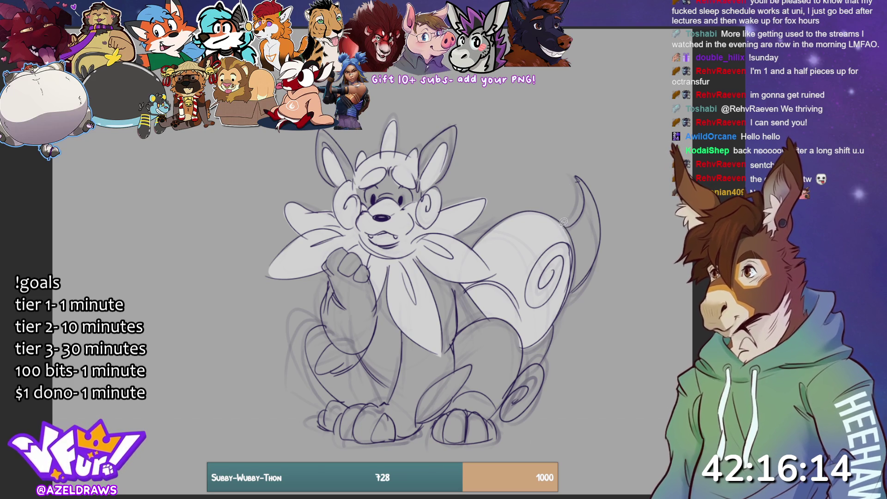
Darken the tail's outer edge, fill the lower hind leg pale, and mark the lower arm
mouse_move(576, 177)
mouse_down()
mouse_move(594, 190)
mouse_move(603, 230)
mouse_move(592, 273)
mouse_move(561, 298)
mouse_up()
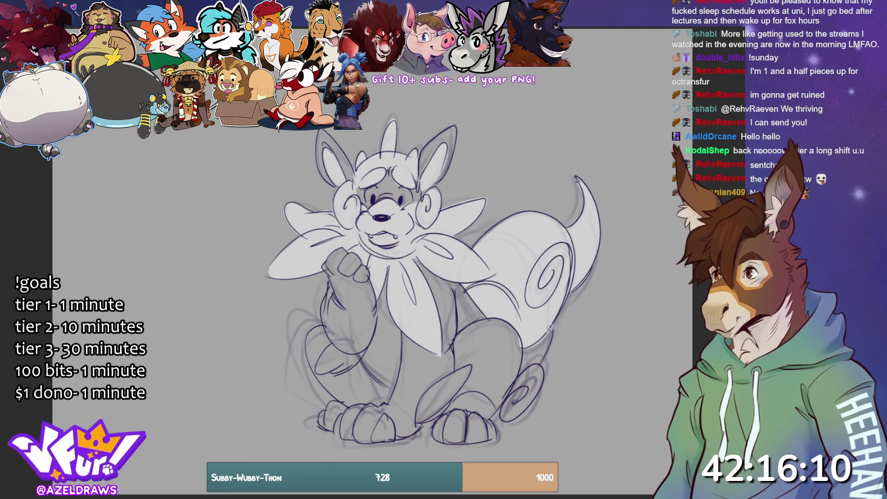
mouse_move(525, 340)
mouse_down()
mouse_move(525, 374)
mouse_move(505, 405)
mouse_move(526, 409)
mouse_move(548, 369)
mouse_move(548, 316)
mouse_up()
key(ctrl+z)
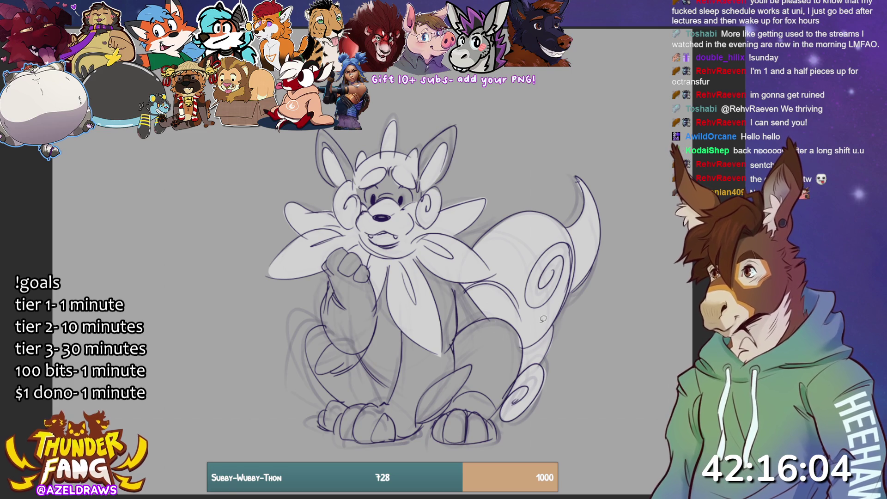
mouse_move(422, 402)
mouse_down()
mouse_move(416, 418)
mouse_move(453, 400)
mouse_move(466, 366)
mouse_up()
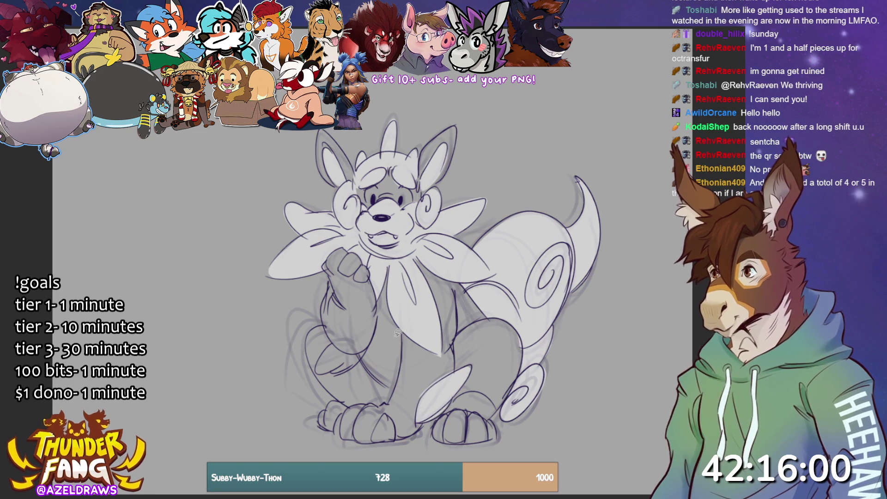
mouse_move(334, 339)
mouse_down()
mouse_move(318, 368)
mouse_move(338, 372)
mouse_move(367, 348)
mouse_move(334, 340)
mouse_up()
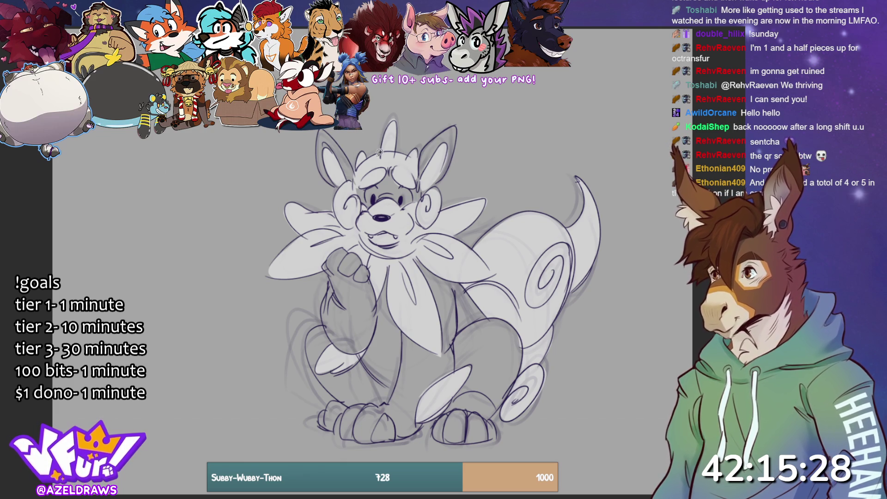
Paint white sclera into the eyes and fill the leg, raised paw and belly pale
mouse_move(372, 192)
mouse_down()
mouse_move(373, 201)
mouse_move(414, 192)
mouse_move(397, 194)
mouse_up()
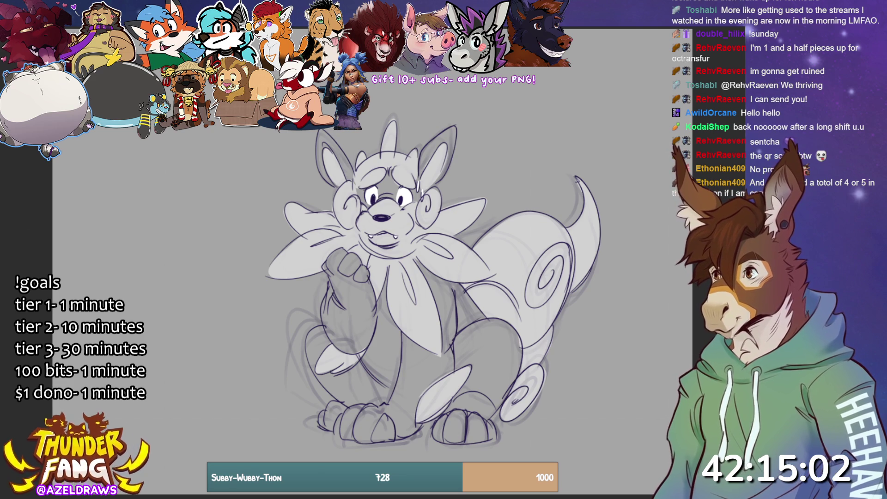
drag(396, 406, 400, 374)
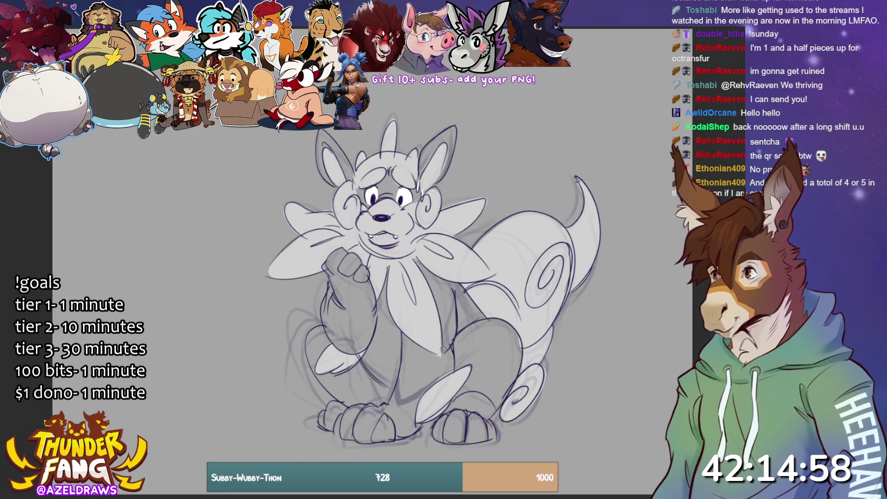
mouse_move(327, 320)
mouse_down()
mouse_move(347, 306)
mouse_move(359, 352)
mouse_up()
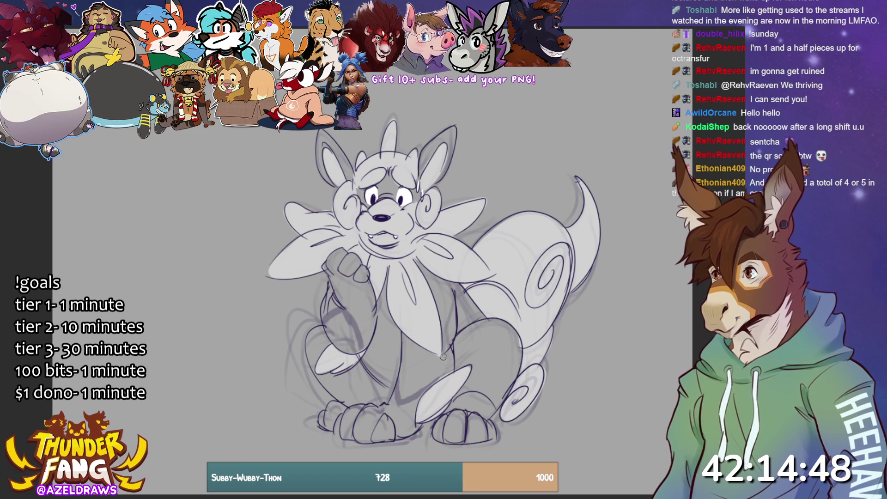
mouse_move(409, 365)
mouse_down()
mouse_move(432, 344)
mouse_move(448, 351)
mouse_move(440, 338)
mouse_up()
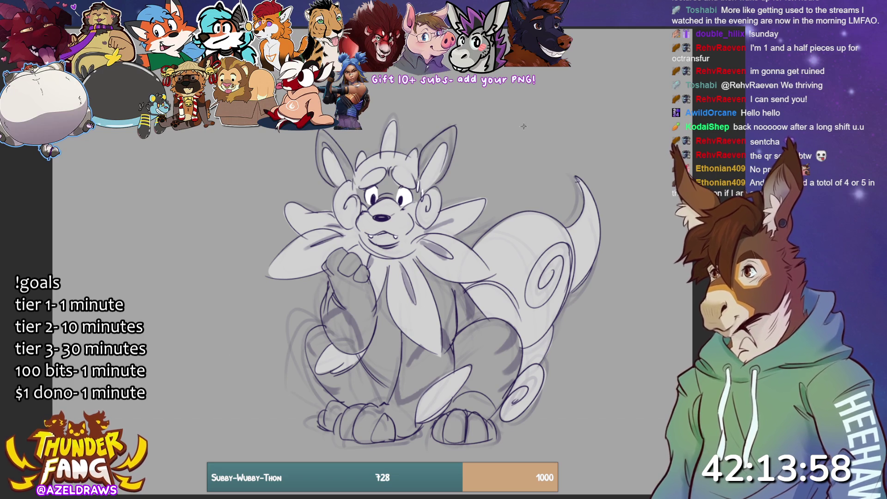
Pencil a rough circle with curved strokes at upper right, then lasso it for transforming
mouse_move(522, 85)
mouse_down()
mouse_move(503, 123)
mouse_move(508, 83)
mouse_move(536, 121)
mouse_move(532, 87)
mouse_up()
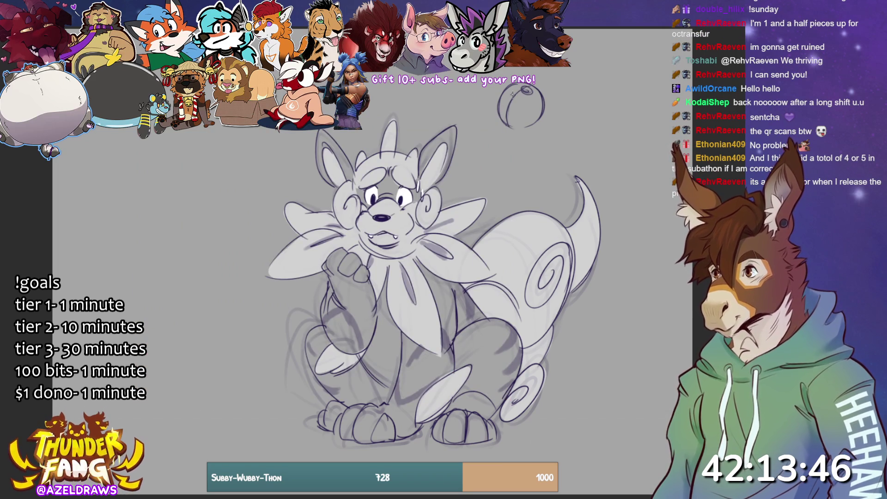
drag(567, 49, 610, 42)
drag(538, 124, 578, 79)
mouse_move(513, 96)
mouse_down()
mouse_move(521, 82)
mouse_move(534, 83)
mouse_up()
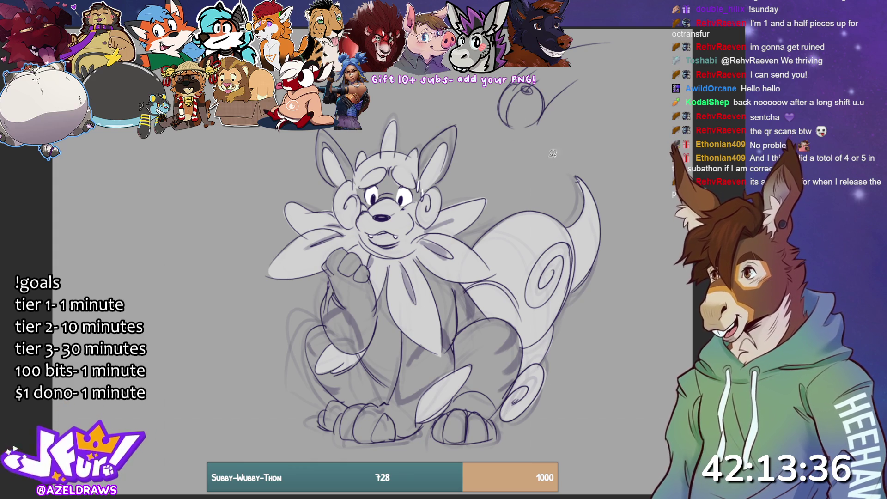
mouse_move(516, 146)
mouse_down()
mouse_move(536, 144)
mouse_move(511, 174)
mouse_up()
key(ctrl+t)
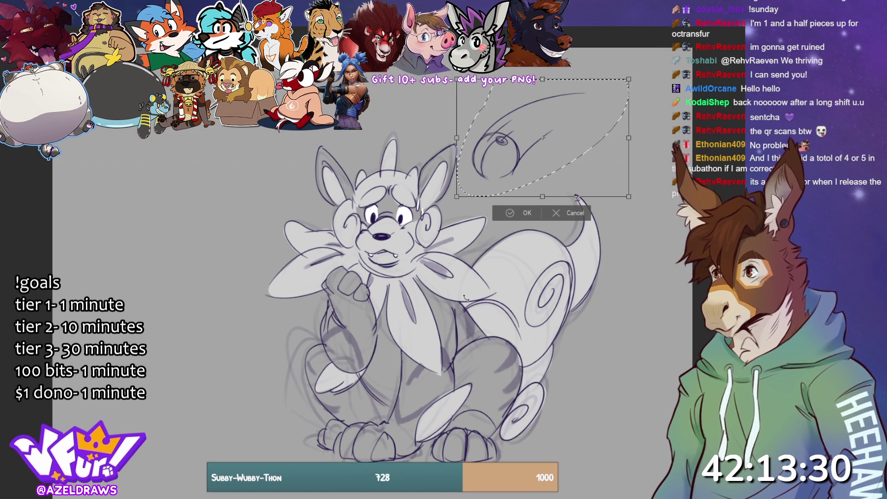
Confirm the doodle's transform, deselect it, and add a stroke along the circle's left side
click(509, 213)
key(ctrl+d)
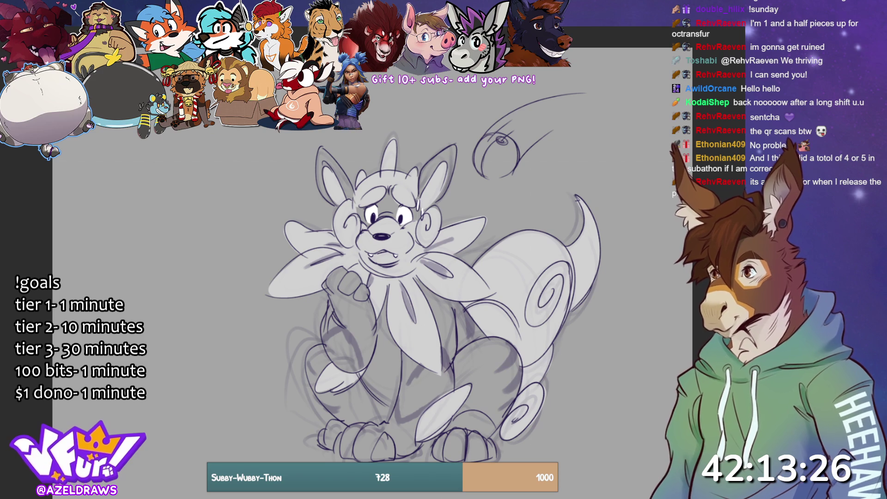
mouse_move(511, 134)
mouse_down()
mouse_move(486, 157)
mouse_move(508, 172)
mouse_move(522, 147)
mouse_move(485, 177)
mouse_up()
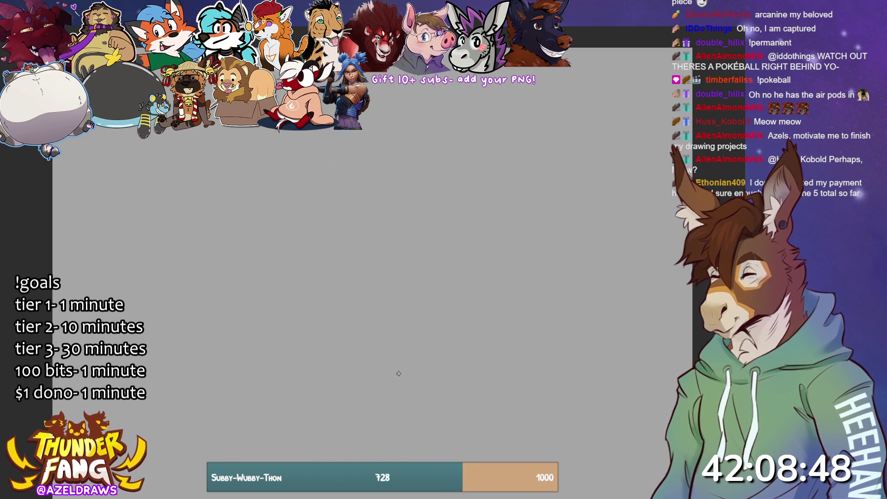
Sketch the new figure's first rough arcs, ovals and lower body curve in purple
mouse_move(343, 418)
mouse_down()
mouse_move(382, 249)
mouse_move(342, 418)
mouse_up()
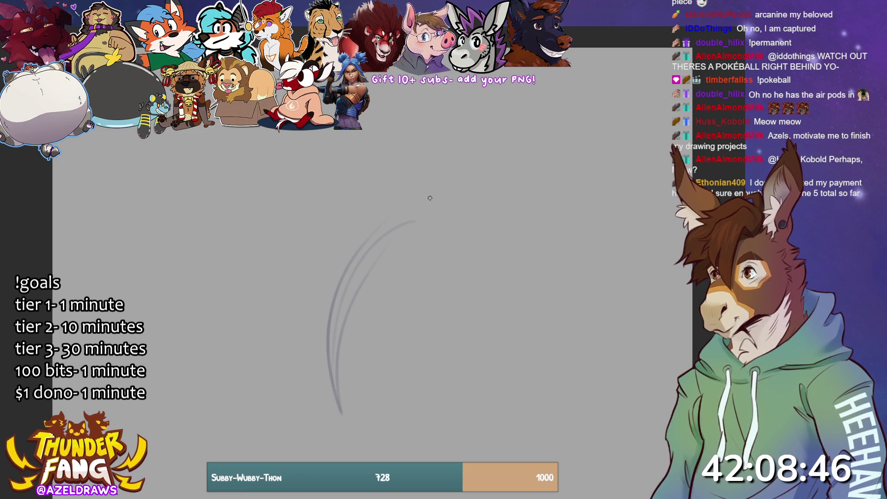
mouse_move(401, 213)
mouse_down()
mouse_move(347, 213)
mouse_move(296, 193)
mouse_move(328, 174)
mouse_move(319, 277)
mouse_move(360, 249)
mouse_up()
drag(428, 209, 340, 243)
mouse_move(380, 192)
mouse_down()
mouse_move(319, 268)
mouse_move(434, 292)
mouse_up()
mouse_move(351, 293)
mouse_down()
mouse_move(432, 176)
mouse_move(354, 236)
mouse_up()
mouse_move(433, 182)
mouse_down()
mouse_move(340, 229)
mouse_move(253, 309)
mouse_move(242, 370)
mouse_up()
mouse_move(259, 277)
mouse_down()
mouse_move(253, 437)
mouse_move(285, 462)
mouse_move(369, 434)
mouse_move(466, 363)
mouse_up()
drag(388, 402, 513, 301)
mouse_move(496, 230)
mouse_down()
mouse_move(510, 251)
mouse_move(416, 377)
mouse_up()
drag(490, 264, 513, 324)
drag(488, 283, 469, 307)
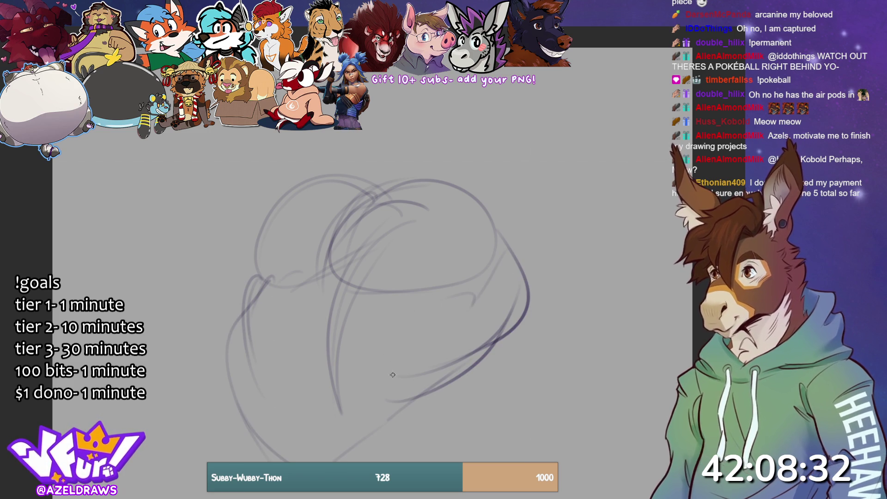
Add the central vertical curves, right-side belly curves and a long arc across the top
drag(381, 298, 374, 425)
drag(389, 338, 372, 427)
mouse_move(369, 281)
mouse_down()
mouse_move(300, 301)
mouse_move(276, 423)
mouse_up()
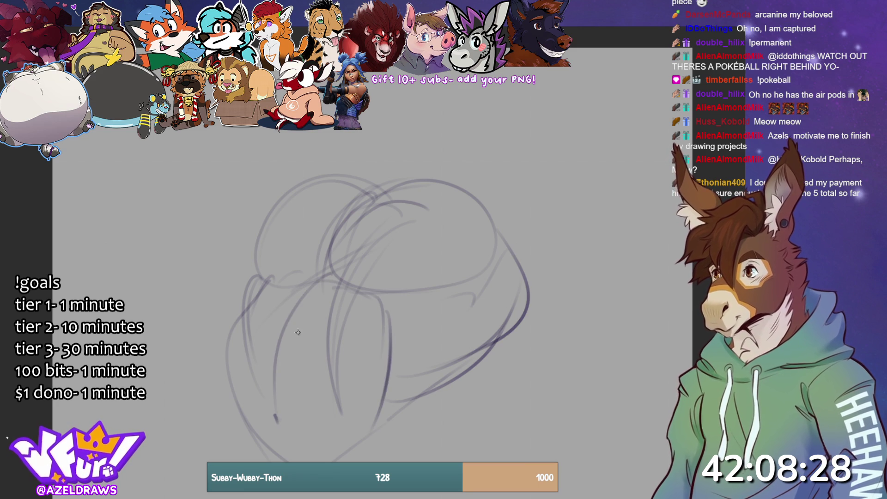
drag(410, 300, 511, 315)
drag(446, 336, 513, 323)
drag(469, 320, 493, 298)
drag(511, 247, 497, 296)
drag(466, 185, 506, 187)
mouse_move(436, 193)
mouse_down()
mouse_move(568, 226)
mouse_move(572, 249)
mouse_up()
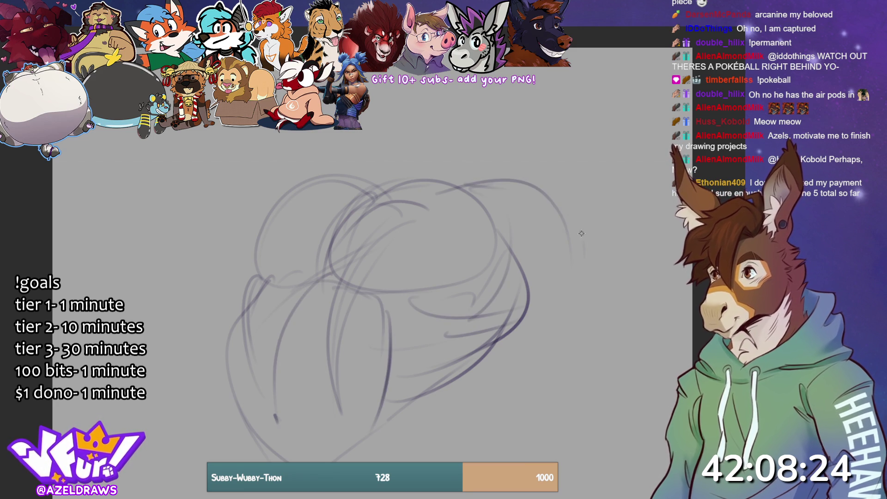
Shrink the whole body sketch proportionally with Ctrl+T and reposition it in the centre
key(ctrl+t)
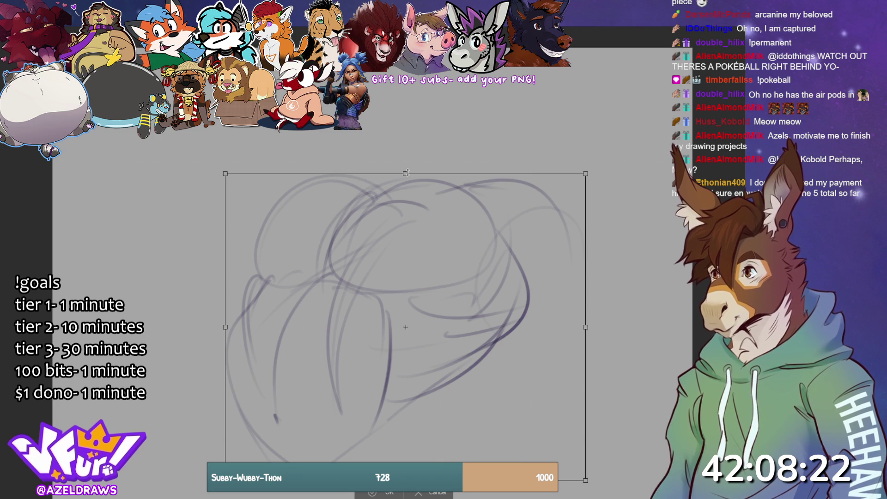
drag(405, 484, 404, 407)
drag(435, 237, 439, 242)
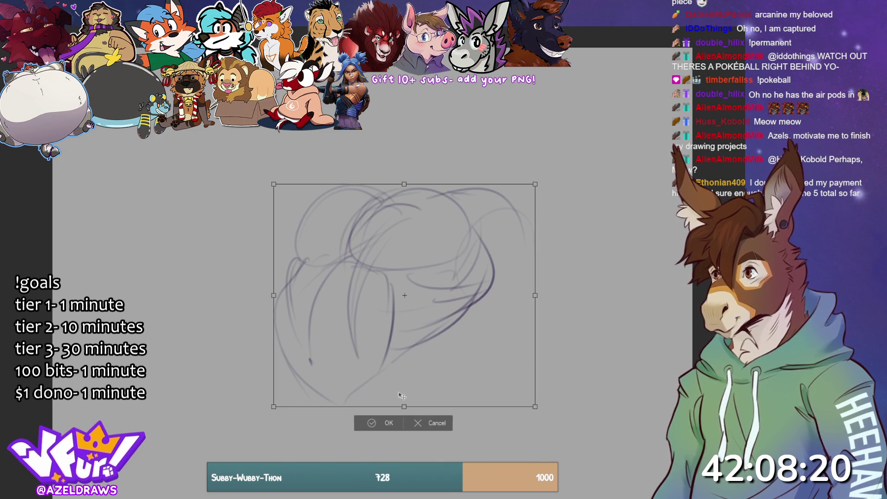
click(379, 423)
Sketch large looping shoulder ovals and arcs down the left and middle of the figure
mouse_move(350, 191)
mouse_down()
mouse_move(279, 243)
mouse_move(257, 244)
mouse_up()
mouse_move(294, 220)
mouse_down()
mouse_move(275, 229)
mouse_move(333, 272)
mouse_up()
mouse_move(329, 222)
mouse_down()
mouse_move(281, 204)
mouse_move(392, 181)
mouse_move(300, 208)
mouse_move(288, 268)
mouse_up()
mouse_move(409, 189)
mouse_down()
mouse_move(347, 266)
mouse_move(337, 231)
mouse_move(351, 272)
mouse_up()
mouse_move(369, 282)
mouse_down()
mouse_move(439, 266)
mouse_move(349, 226)
mouse_move(427, 189)
mouse_up()
mouse_move(359, 210)
mouse_down()
mouse_move(469, 222)
mouse_move(357, 214)
mouse_up()
mouse_move(383, 175)
mouse_down()
mouse_move(298, 196)
mouse_move(286, 265)
mouse_up()
mouse_move(346, 266)
mouse_down()
mouse_move(314, 263)
mouse_move(278, 310)
mouse_move(311, 384)
mouse_up()
mouse_move(396, 273)
mouse_down()
mouse_move(393, 323)
mouse_move(429, 358)
mouse_move(446, 396)
mouse_up()
mouse_move(428, 339)
mouse_down()
mouse_move(367, 380)
mouse_move(360, 397)
mouse_up()
Draw the small head at the left with ears, a curl and neck lines
mouse_move(233, 255)
mouse_down()
mouse_move(164, 241)
mouse_move(189, 305)
mouse_up()
drag(140, 249, 259, 340)
drag(167, 245, 250, 278)
mouse_move(171, 278)
mouse_down()
mouse_move(231, 255)
mouse_move(173, 319)
mouse_up()
drag(197, 351, 259, 311)
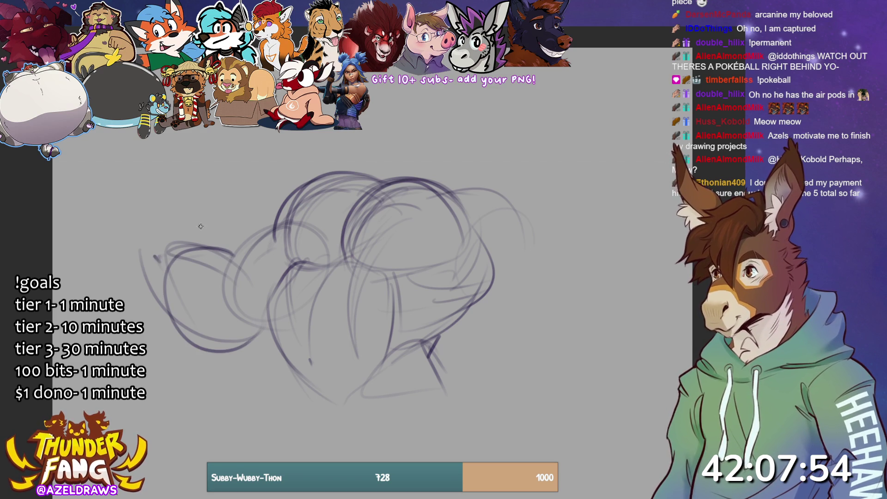
drag(131, 250, 110, 203)
mouse_move(111, 199)
mouse_down()
mouse_move(140, 167)
mouse_move(161, 195)
mouse_up()
mouse_move(150, 164)
mouse_down()
mouse_move(164, 215)
mouse_move(183, 191)
mouse_move(192, 230)
mouse_up()
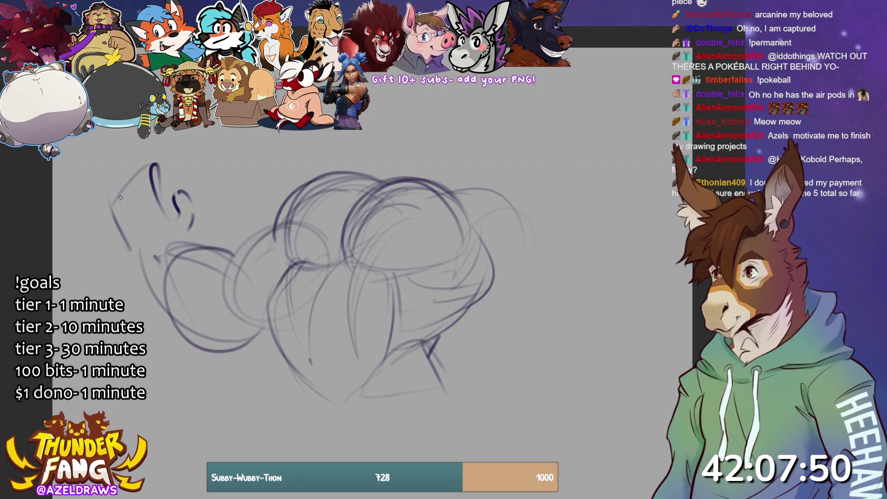
mouse_move(119, 195)
mouse_down()
mouse_move(163, 208)
mouse_move(147, 161)
mouse_move(135, 189)
mouse_up()
mouse_move(113, 228)
mouse_down()
mouse_move(154, 258)
mouse_move(155, 271)
mouse_up()
drag(181, 236, 161, 268)
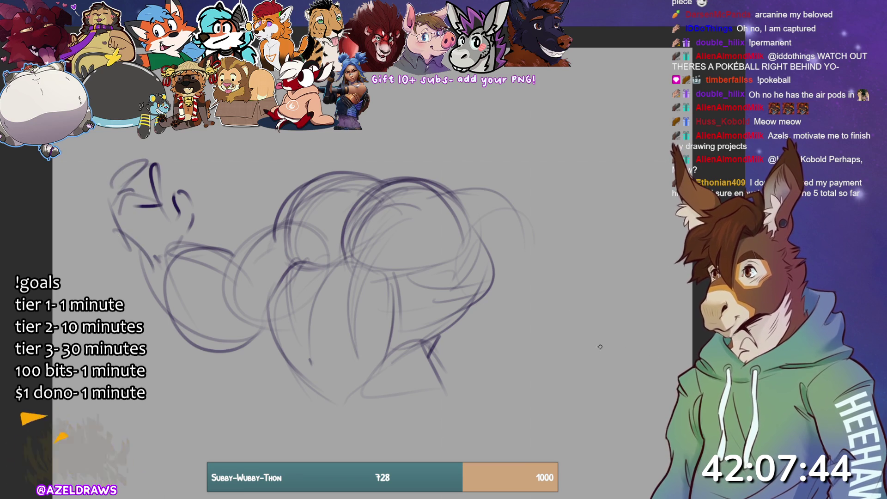
Sketch the right bicep oval and arm reaching right, then begin lassoing the central body
mouse_move(505, 202)
mouse_down()
mouse_move(523, 204)
mouse_move(442, 238)
mouse_move(508, 296)
mouse_move(553, 262)
mouse_move(455, 172)
mouse_up()
drag(436, 206, 527, 212)
drag(450, 189, 509, 176)
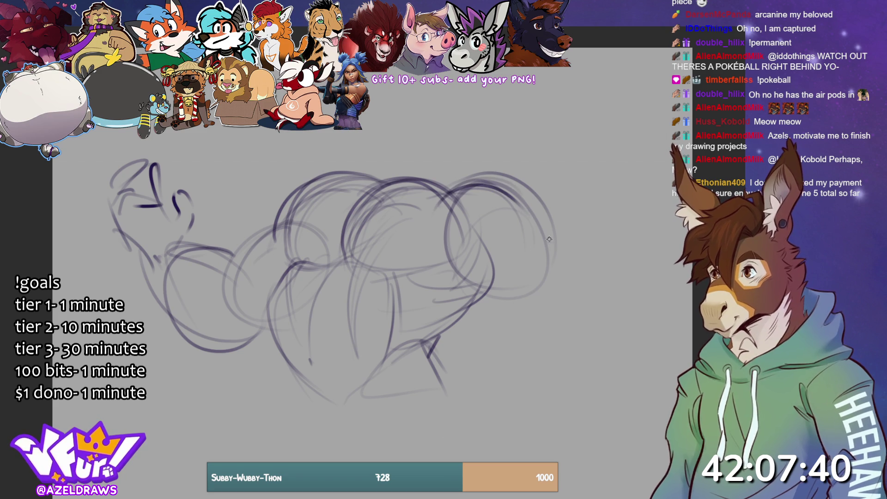
drag(467, 231, 544, 234)
drag(474, 253, 540, 221)
drag(472, 257, 472, 270)
drag(550, 222, 466, 273)
drag(482, 308, 620, 318)
mouse_move(527, 221)
mouse_down()
mouse_move(603, 261)
mouse_move(526, 222)
mouse_up()
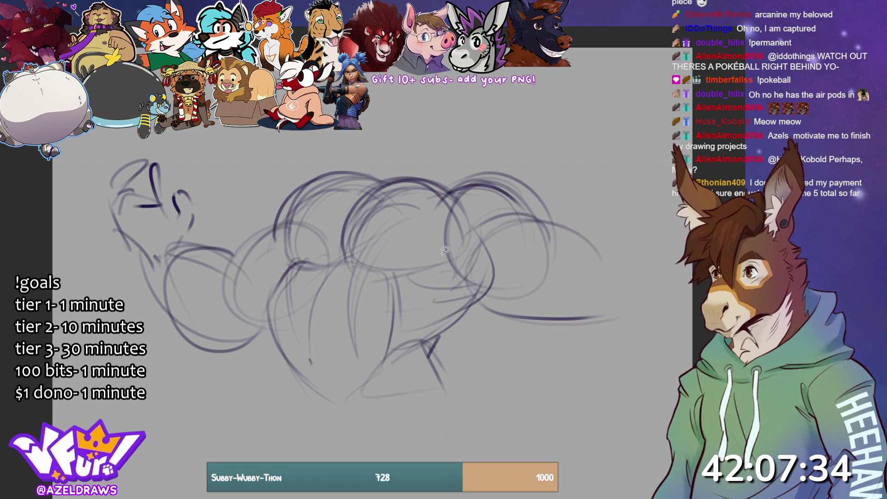
mouse_move(445, 253)
mouse_down()
mouse_move(337, 153)
mouse_move(285, 262)
mouse_move(316, 428)
mouse_move(462, 342)
mouse_move(446, 210)
mouse_move(315, 162)
mouse_move(279, 249)
mouse_move(318, 428)
mouse_move(485, 335)
mouse_move(446, 220)
mouse_up()
key(ctrl+z)
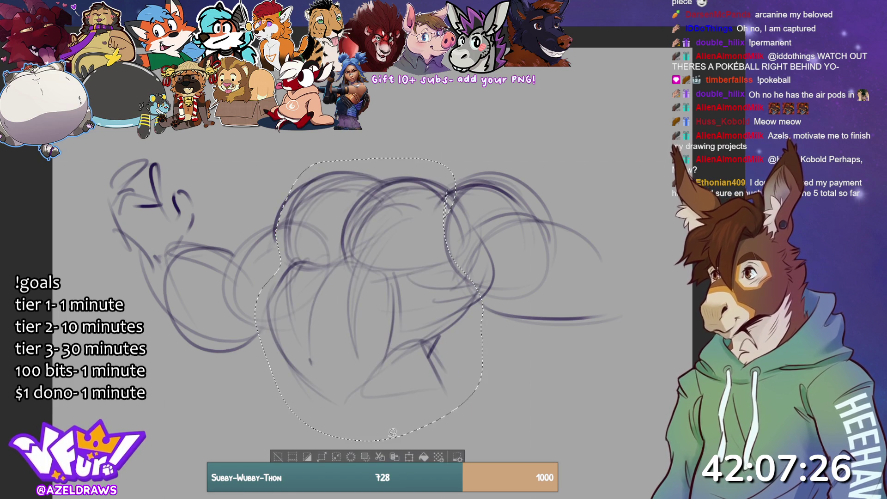
Stretch the selected middle body section taller and slightly wider, commit it, and deselect
click(412, 457)
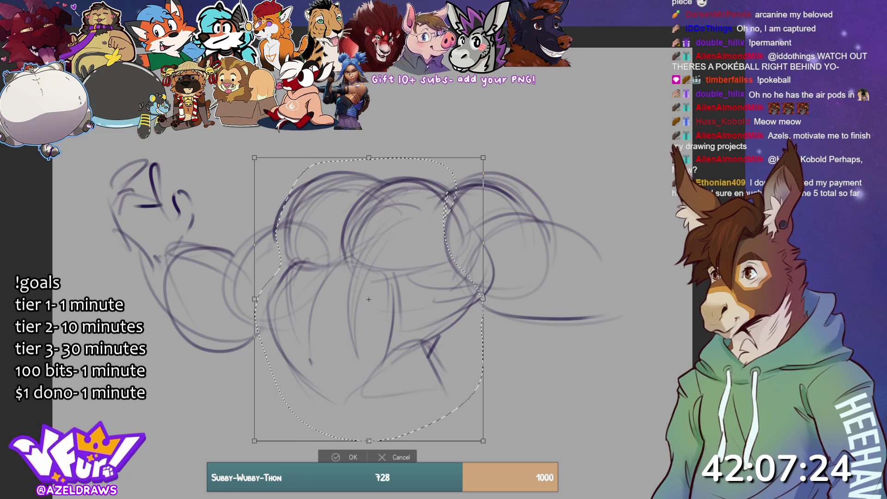
drag(369, 441, 369, 474)
drag(255, 316, 247, 318)
drag(336, 475, 336, 495)
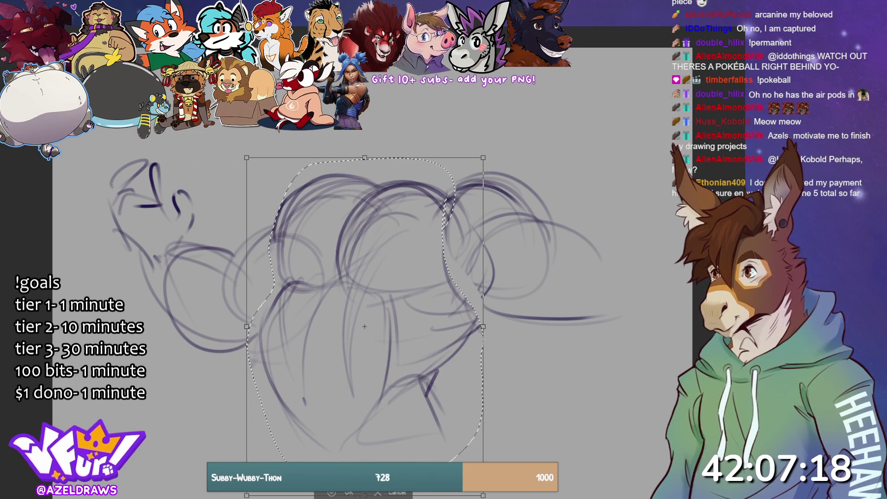
click(346, 494)
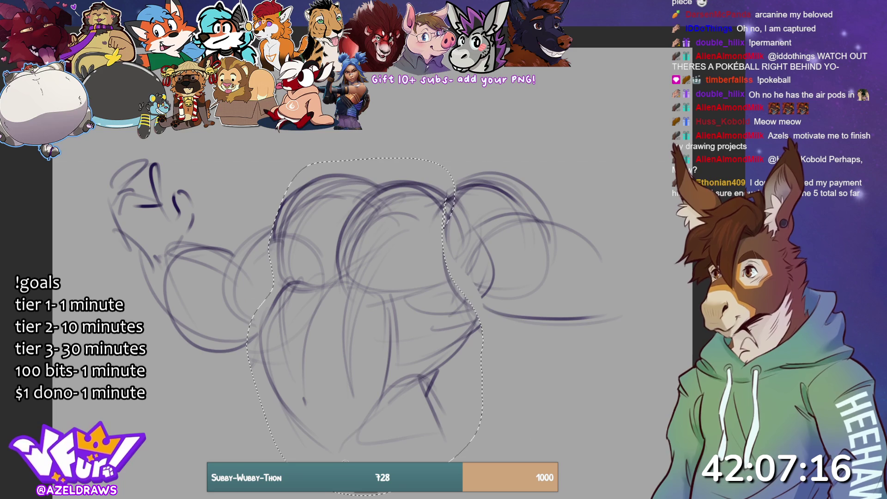
key(ctrl+d)
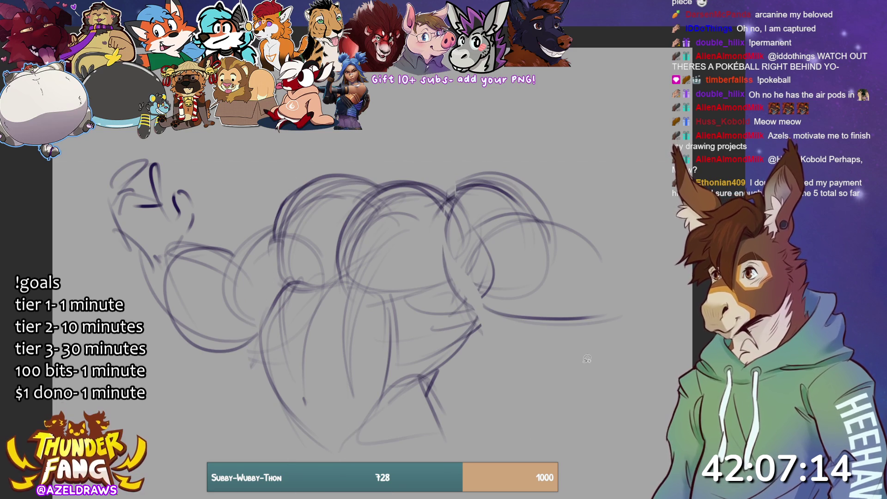
Scale the whole sketch down proportionally with Ctrl+T, keeping its bottom in place
key(ctrl+t)
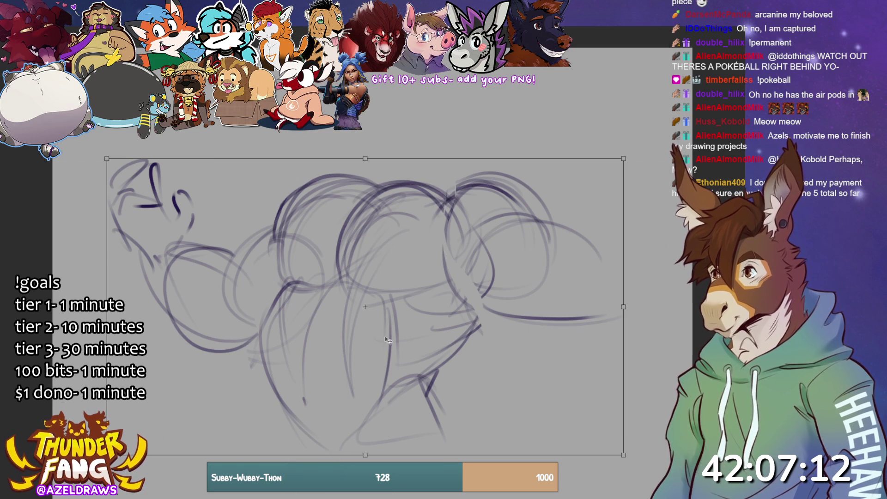
drag(365, 160, 364, 185)
key(ctrl+z)
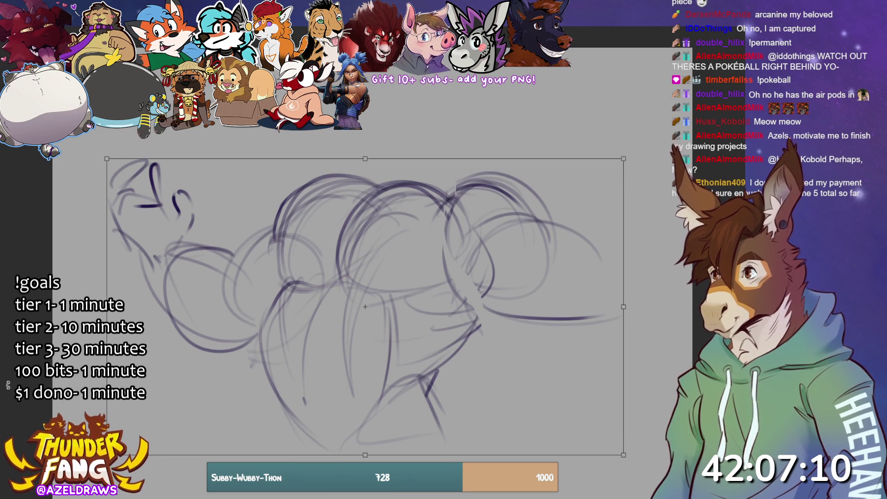
drag(345, 217, 406, 351)
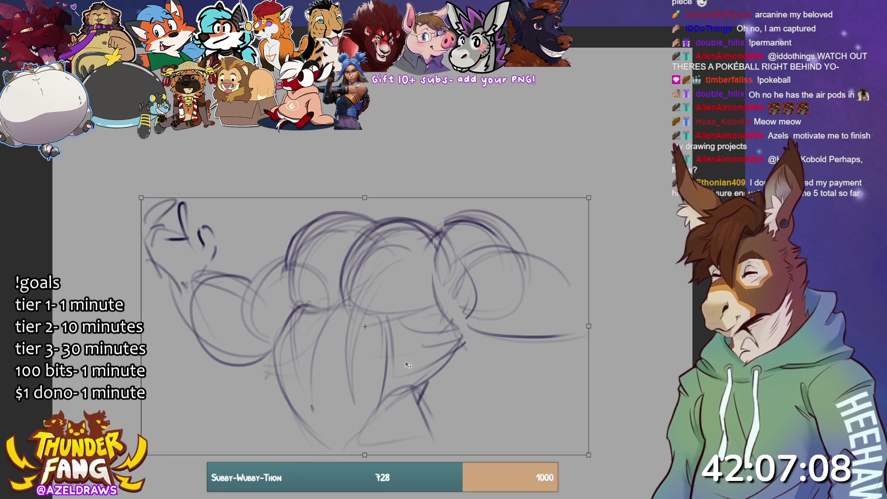
key(Return)
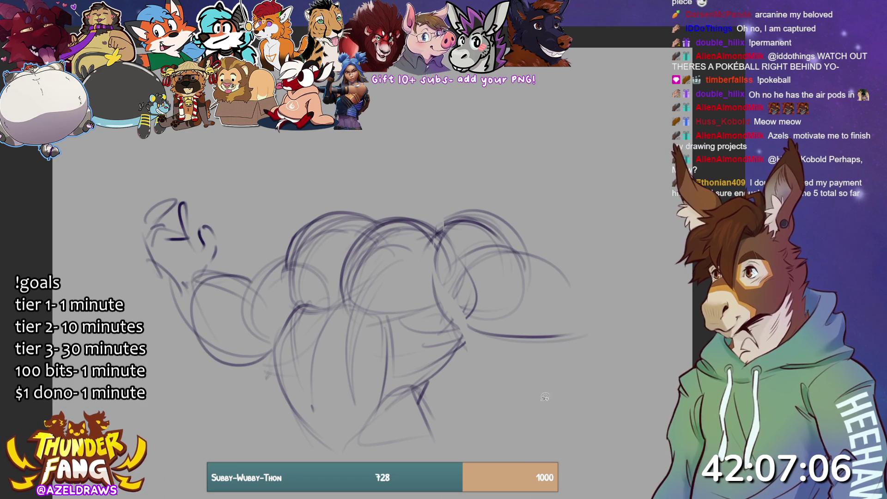
Sketch the bent right arm flexing up toward the raised fist
mouse_move(612, 196)
mouse_down()
mouse_move(554, 296)
mouse_move(573, 342)
mouse_move(635, 266)
mouse_move(583, 337)
mouse_up()
drag(628, 272, 600, 330)
drag(597, 215, 577, 231)
mouse_move(600, 196)
mouse_down()
mouse_move(590, 217)
mouse_move(642, 224)
mouse_up()
drag(576, 180, 581, 171)
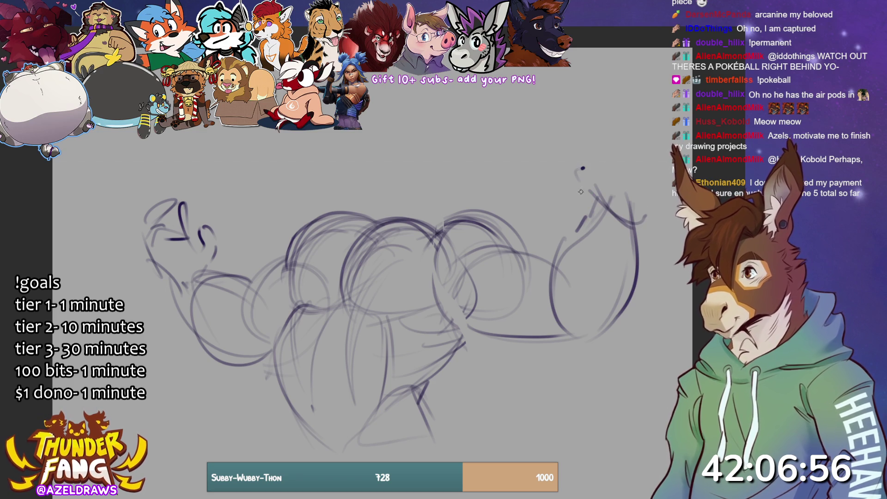
Draw the raised hand's oval and looped fingers, and darken the left arm's outline
mouse_move(575, 159)
mouse_down()
mouse_move(565, 178)
mouse_move(583, 171)
mouse_move(597, 180)
mouse_move(615, 130)
mouse_move(641, 129)
mouse_move(612, 121)
mouse_move(624, 139)
mouse_move(606, 175)
mouse_move(617, 159)
mouse_up()
mouse_move(629, 128)
mouse_down()
mouse_move(629, 213)
mouse_move(642, 194)
mouse_up()
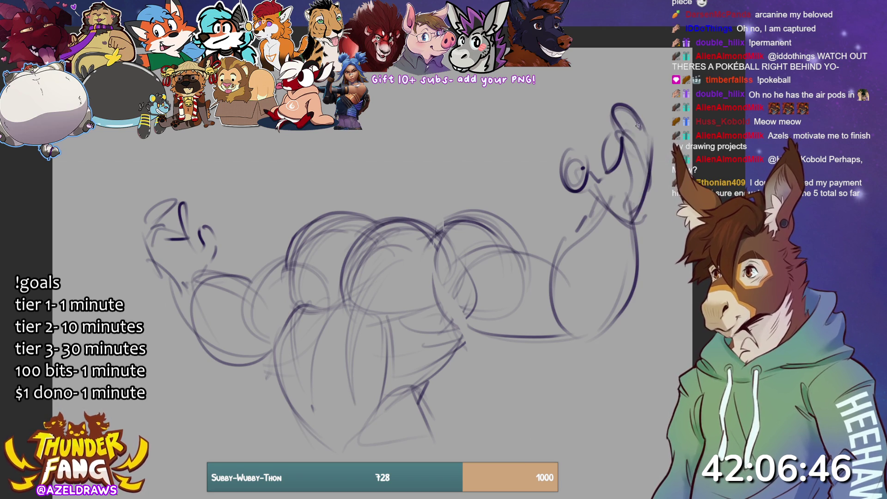
mouse_move(633, 114)
mouse_down()
mouse_move(601, 110)
mouse_move(641, 130)
mouse_move(607, 126)
mouse_move(637, 157)
mouse_move(629, 132)
mouse_move(639, 180)
mouse_up()
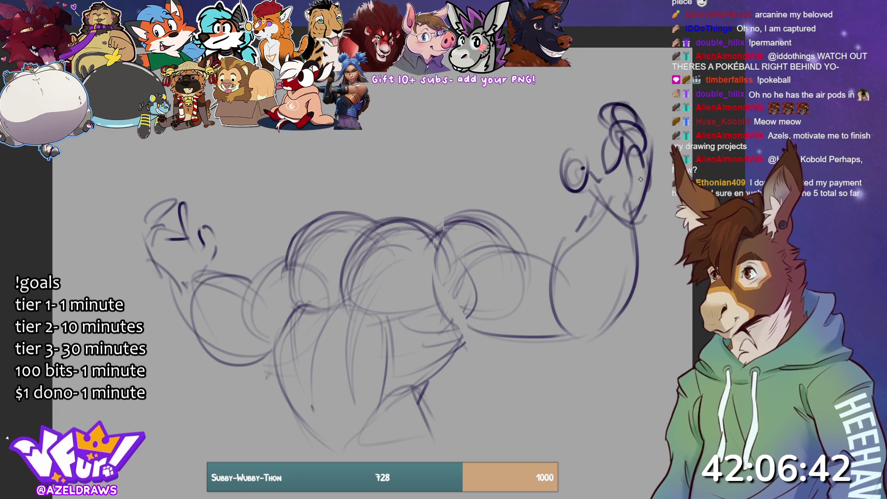
mouse_move(636, 147)
mouse_down()
mouse_move(624, 161)
mouse_move(649, 194)
mouse_up()
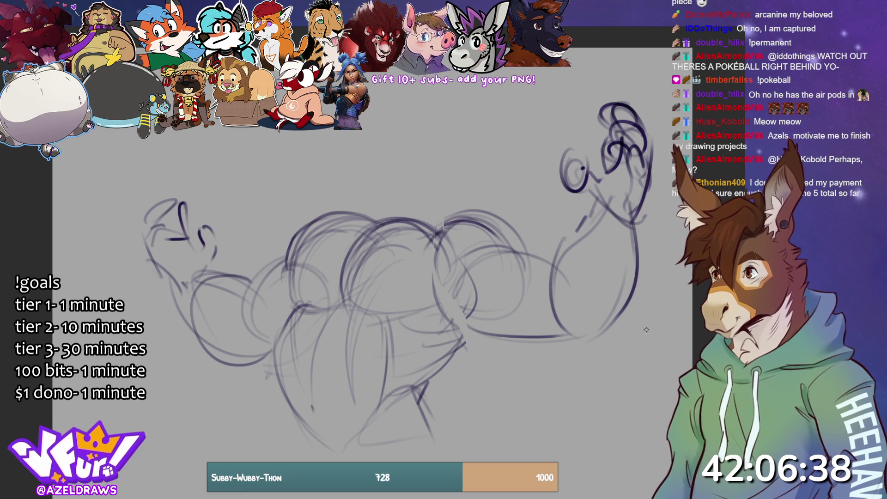
drag(150, 254, 227, 369)
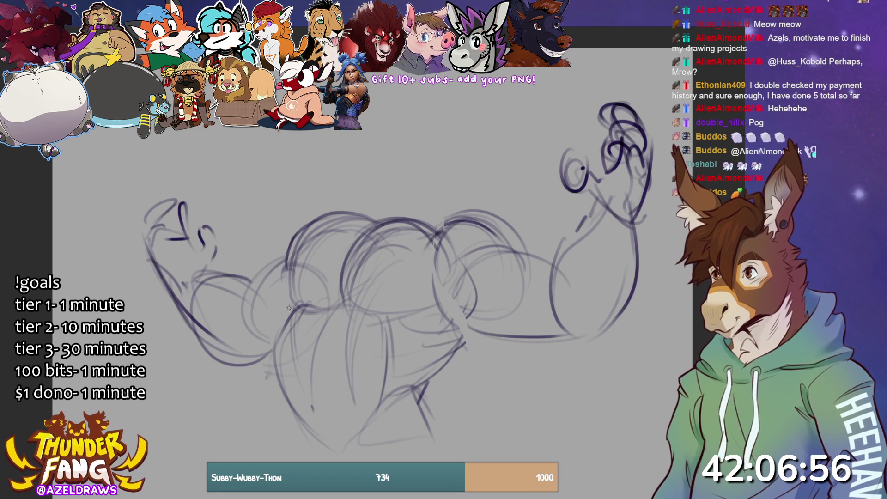
Sketch the leg lines below the belly
drag(299, 300, 296, 421)
drag(271, 329, 283, 419)
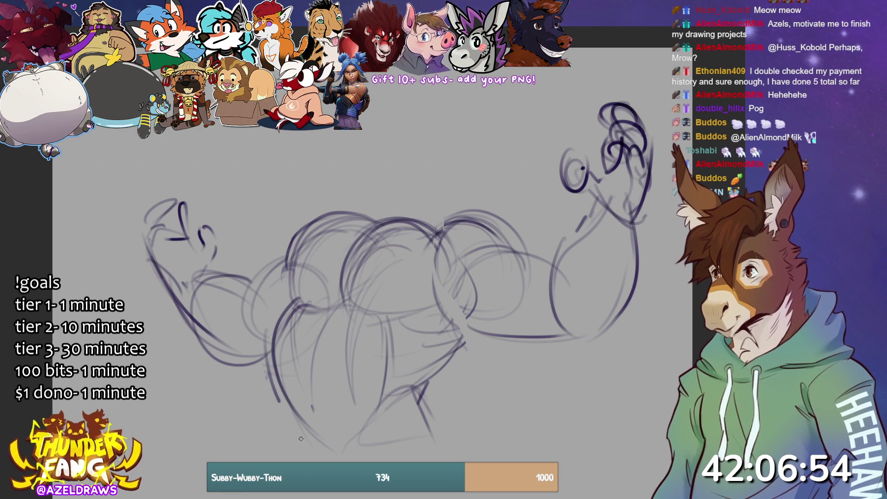
drag(271, 379, 324, 455)
drag(286, 396, 272, 456)
drag(287, 421, 264, 457)
drag(421, 386, 449, 445)
Rough in a foot shape and add faint strokes around the lower legs
mouse_move(422, 407)
mouse_down()
mouse_move(359, 451)
mouse_move(432, 403)
mouse_up()
mouse_move(434, 412)
mouse_down()
mouse_move(479, 461)
mouse_move(487, 453)
mouse_up()
drag(430, 402, 373, 462)
drag(309, 427, 306, 462)
drag(287, 411, 313, 443)
drag(310, 442, 339, 462)
mouse_move(425, 392)
mouse_down()
mouse_move(488, 325)
mouse_move(497, 334)
mouse_move(480, 351)
mouse_up()
Refine the upper belly curves and rough in a circle for the head above the chest
drag(344, 257, 330, 308)
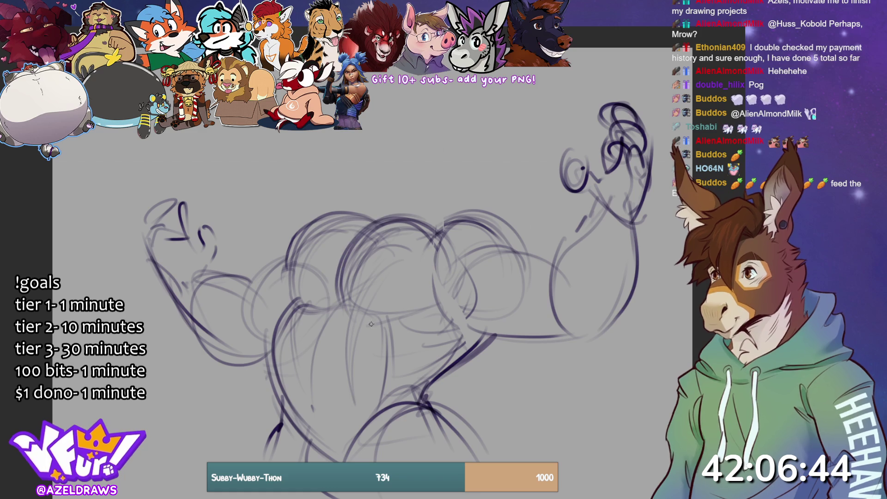
drag(437, 306, 368, 326)
mouse_move(372, 211)
mouse_down()
mouse_move(282, 255)
mouse_move(289, 306)
mouse_up()
drag(284, 306, 329, 298)
mouse_move(325, 221)
mouse_down()
mouse_move(364, 215)
mouse_move(354, 204)
mouse_up()
drag(462, 206, 472, 222)
drag(347, 212, 350, 200)
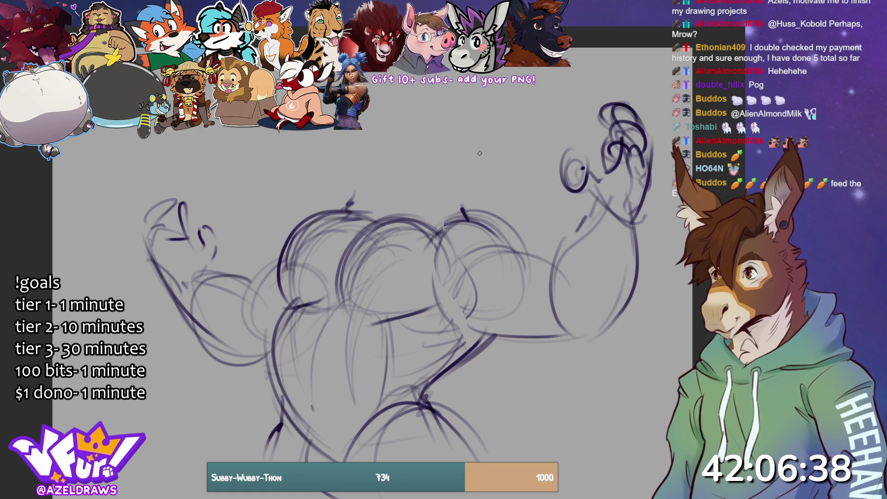
drag(393, 112, 380, 201)
mouse_move(465, 191)
mouse_down()
mouse_move(393, 128)
mouse_move(463, 166)
mouse_move(458, 185)
mouse_move(383, 199)
mouse_move(414, 193)
mouse_up()
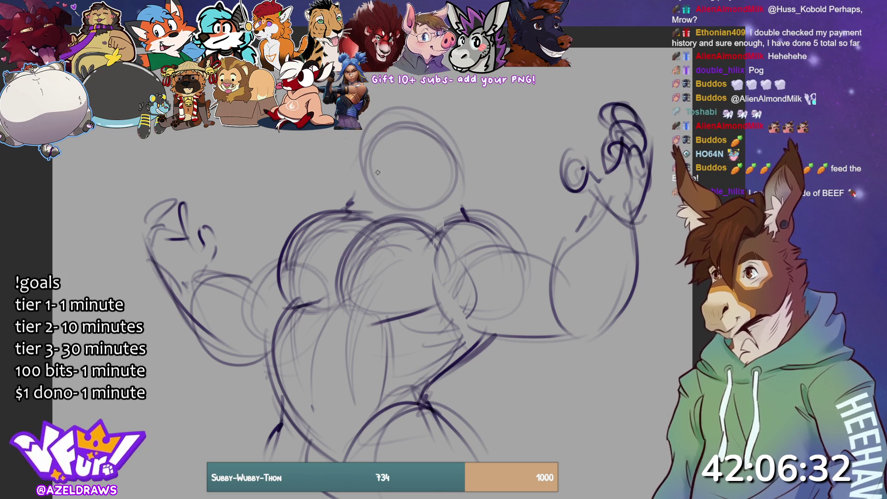
Add overlapping construction circles and lines inside the head
drag(401, 121, 390, 178)
drag(379, 138, 385, 213)
mouse_move(365, 161)
mouse_down()
mouse_move(374, 148)
mouse_move(399, 172)
mouse_up()
mouse_move(372, 130)
mouse_down()
mouse_move(428, 187)
mouse_move(345, 177)
mouse_up()
mouse_move(418, 169)
mouse_down()
mouse_move(377, 113)
mouse_move(369, 121)
mouse_up()
drag(354, 138, 347, 174)
drag(385, 110, 365, 132)
drag(347, 129, 344, 138)
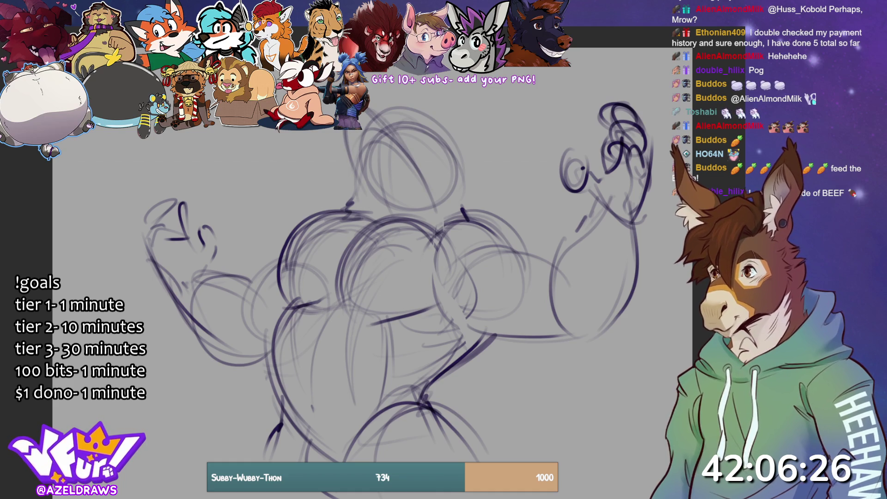
Darken the top of the head and draw its right and left sides
mouse_move(406, 85)
mouse_down()
mouse_move(406, 115)
mouse_move(414, 112)
mouse_up()
drag(418, 99, 402, 68)
mouse_move(391, 124)
mouse_down()
mouse_move(411, 131)
mouse_move(433, 186)
mouse_up()
mouse_move(394, 123)
mouse_down()
mouse_move(411, 125)
mouse_move(421, 170)
mouse_up()
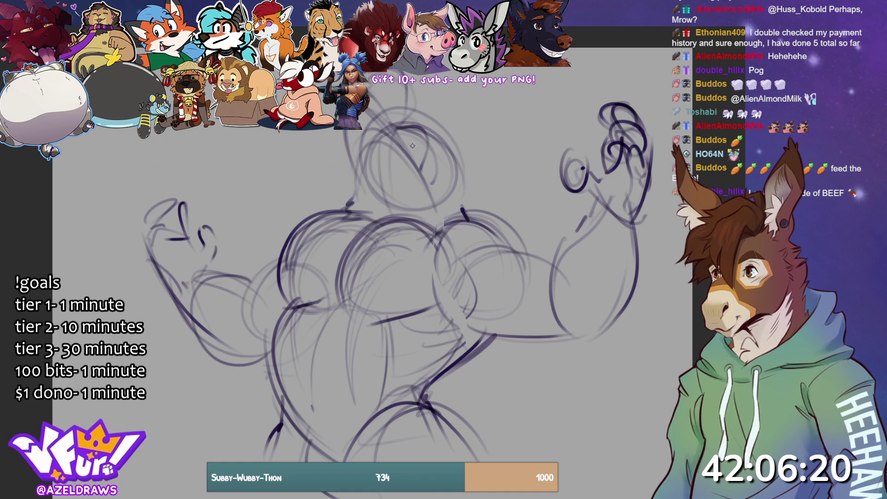
mouse_move(410, 104)
mouse_down()
mouse_move(418, 121)
mouse_move(428, 109)
mouse_move(444, 115)
mouse_move(436, 107)
mouse_move(453, 152)
mouse_up()
drag(439, 111, 472, 214)
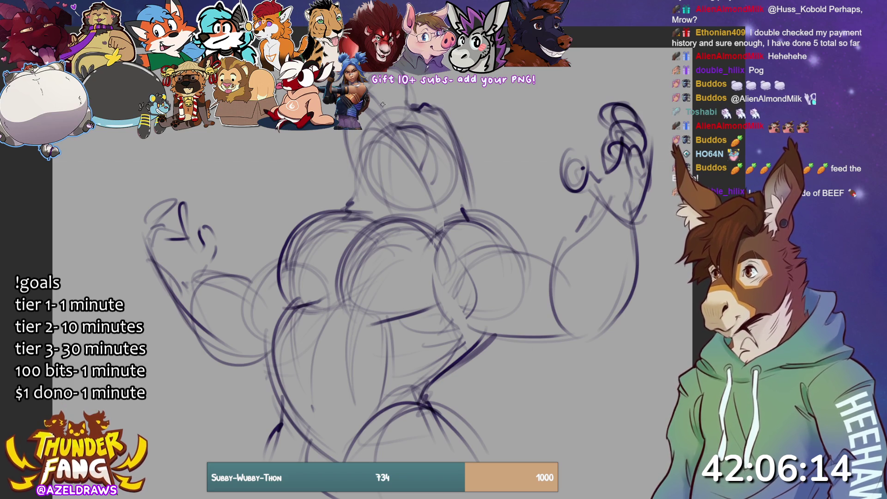
drag(354, 130, 349, 213)
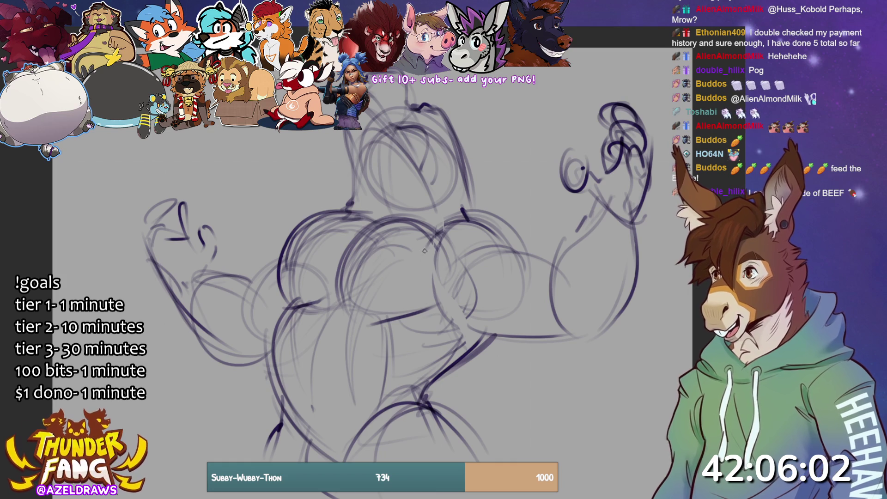
mouse_move(343, 192)
mouse_down()
mouse_move(430, 215)
mouse_move(478, 201)
mouse_move(393, 90)
mouse_move(340, 196)
mouse_up()
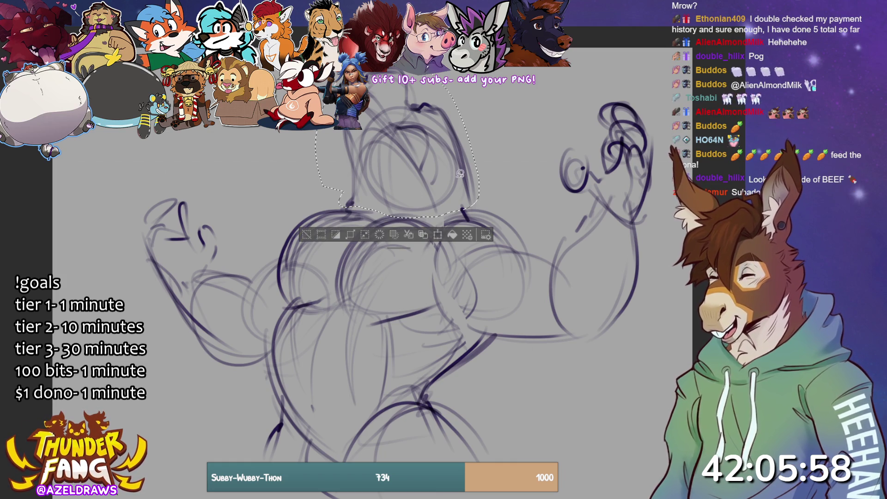
Narrow the lassoed head slightly with Scale/Rotate
click(439, 235)
drag(469, 147, 468, 150)
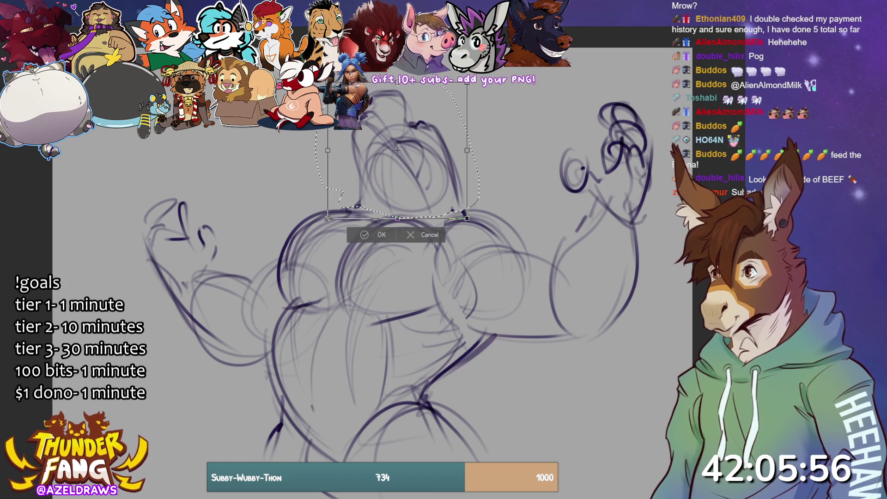
click(359, 235)
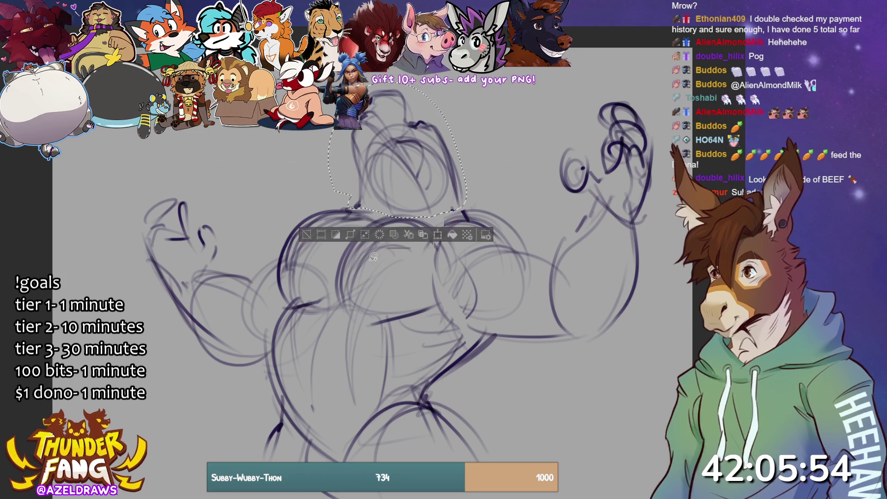
Reselect the head, move it a little higher with Transform, and deselect
mouse_move(368, 185)
mouse_down()
mouse_move(386, 211)
mouse_move(455, 189)
mouse_move(342, 134)
mouse_move(360, 180)
mouse_move(402, 156)
mouse_up()
click(435, 231)
click(381, 220)
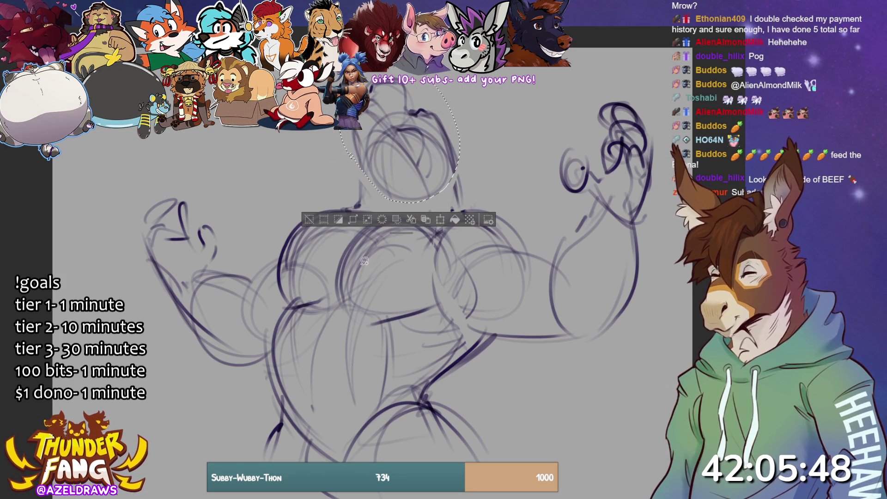
click(309, 218)
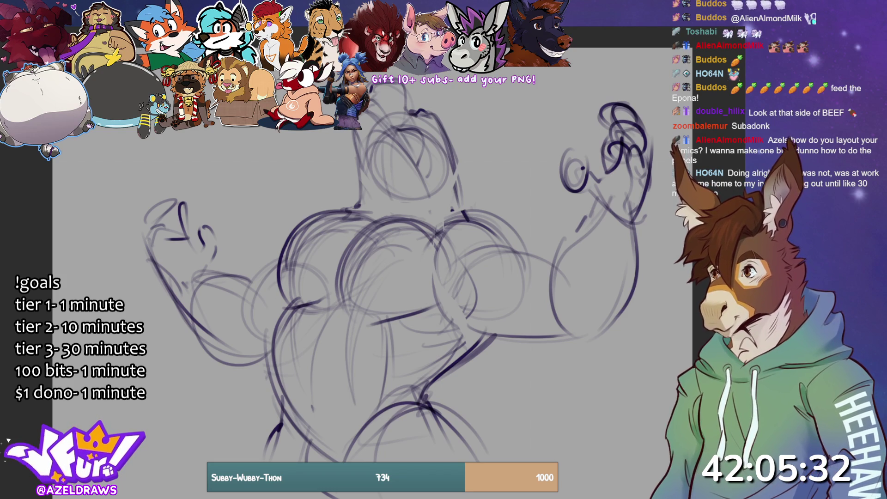
Clear the canvas and draw three side-by-side comic panel boxes
key(Delete)
mouse_move(235, 153)
mouse_down()
mouse_move(240, 307)
mouse_move(330, 150)
mouse_move(343, 317)
mouse_up()
drag(231, 316, 357, 304)
mouse_move(226, 155)
mouse_down()
mouse_move(348, 149)
mouse_move(360, 320)
mouse_up()
mouse_move(347, 149)
mouse_down()
mouse_move(483, 160)
mouse_move(470, 328)
mouse_up()
drag(354, 305, 466, 307)
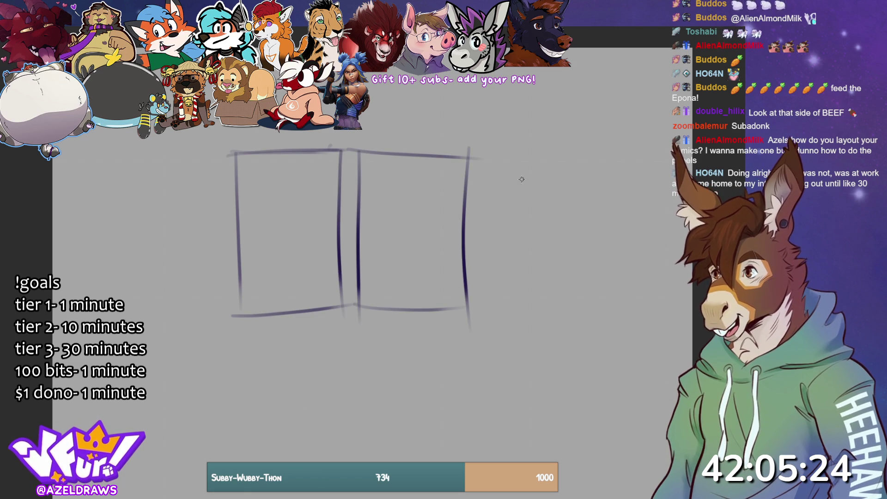
drag(478, 158, 487, 294)
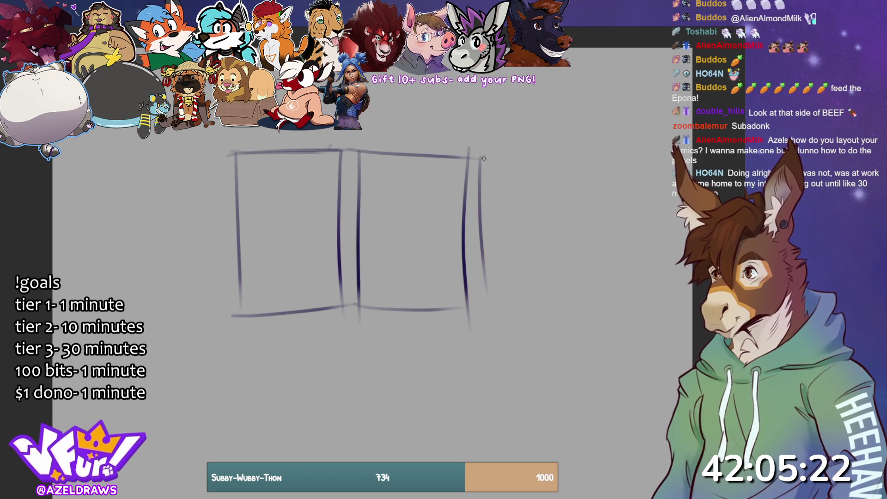
mouse_move(472, 156)
mouse_down()
mouse_move(606, 152)
mouse_move(590, 326)
mouse_move(480, 285)
mouse_move(480, 320)
mouse_up()
drag(473, 316, 600, 318)
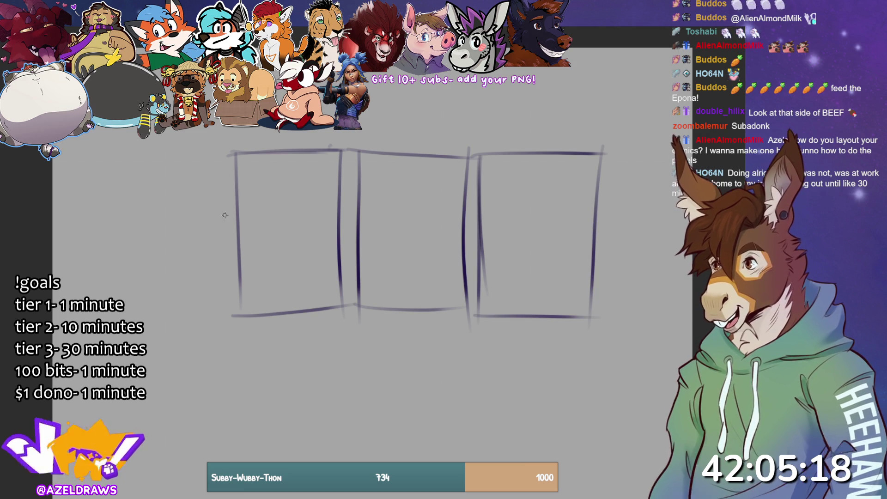
Sketch small figures in the first panel and split it into smaller sub-panels
mouse_move(253, 162)
mouse_down()
mouse_move(261, 180)
mouse_move(249, 187)
mouse_move(247, 213)
mouse_move(307, 160)
mouse_move(315, 187)
mouse_move(277, 162)
mouse_move(271, 178)
mouse_move(264, 161)
mouse_move(292, 167)
mouse_move(300, 182)
mouse_move(267, 173)
mouse_up()
drag(241, 219, 338, 209)
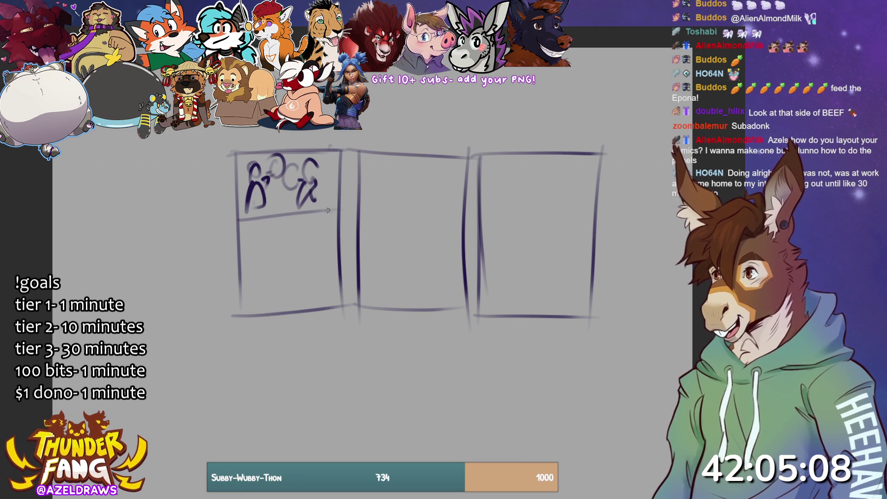
mouse_move(233, 227)
mouse_down()
mouse_move(312, 215)
mouse_move(287, 275)
mouse_move(314, 262)
mouse_up()
drag(242, 275, 323, 262)
mouse_move(261, 225)
mouse_down()
mouse_move(270, 252)
mouse_move(269, 220)
mouse_move(247, 231)
mouse_move(250, 272)
mouse_move(271, 267)
mouse_up()
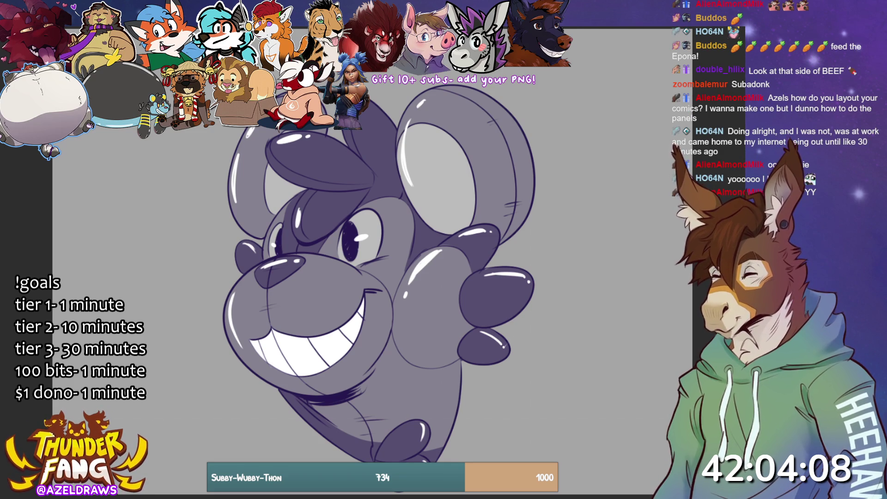
Fit the whole sheet of character heads in view, then switch back to the muscle sketch
key(ctrl+0)
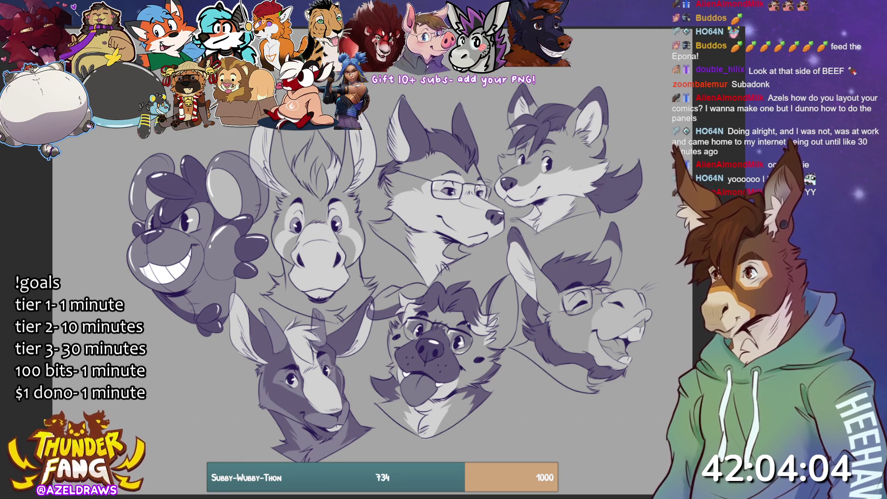
key(ctrl+Tab)
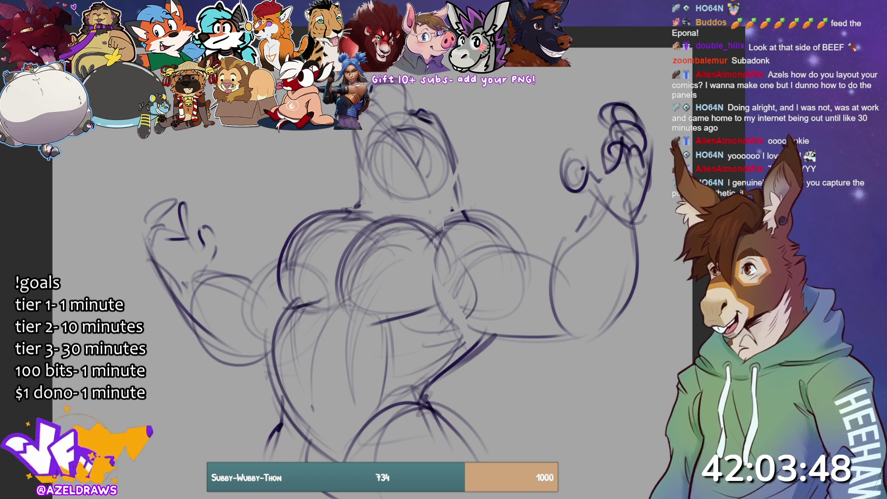
Sketch new face lines down the head to the chin
drag(372, 98, 399, 126)
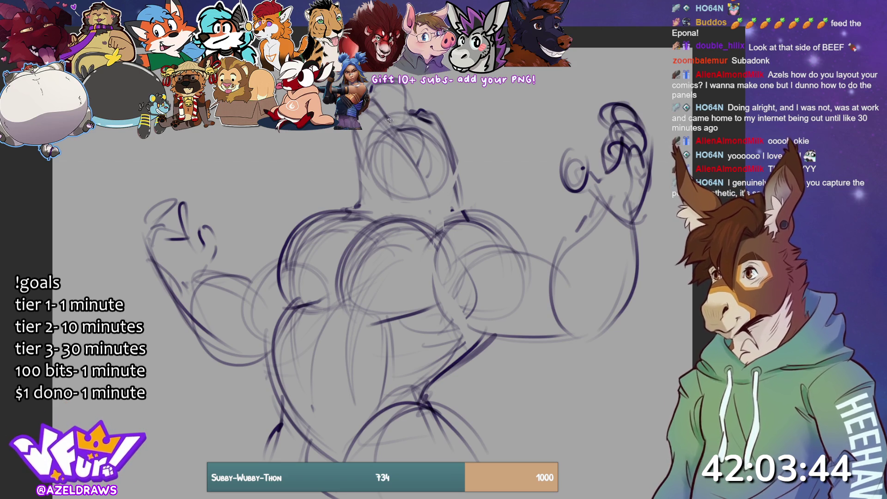
mouse_move(393, 115)
mouse_down()
mouse_move(389, 122)
mouse_move(417, 135)
mouse_up()
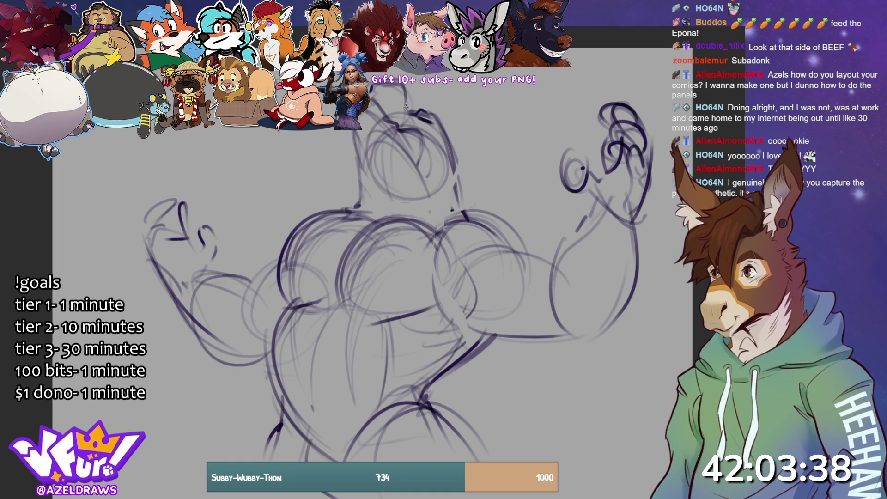
drag(396, 93, 404, 98)
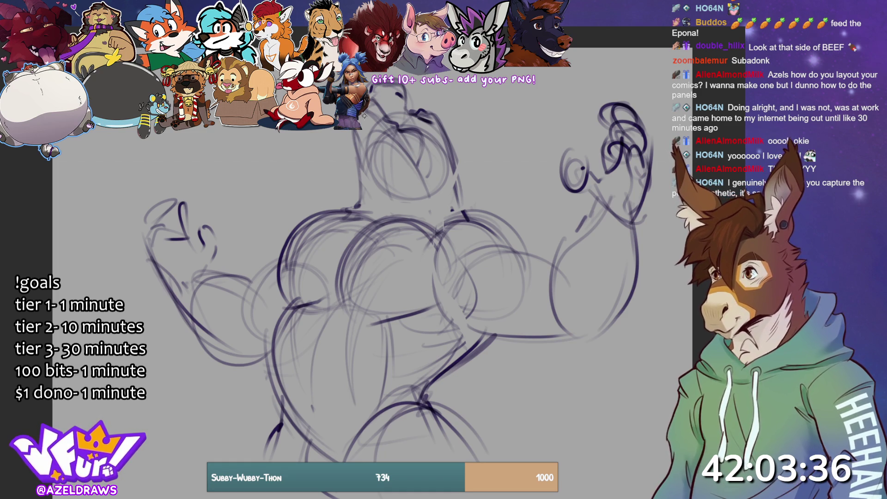
drag(354, 132, 402, 184)
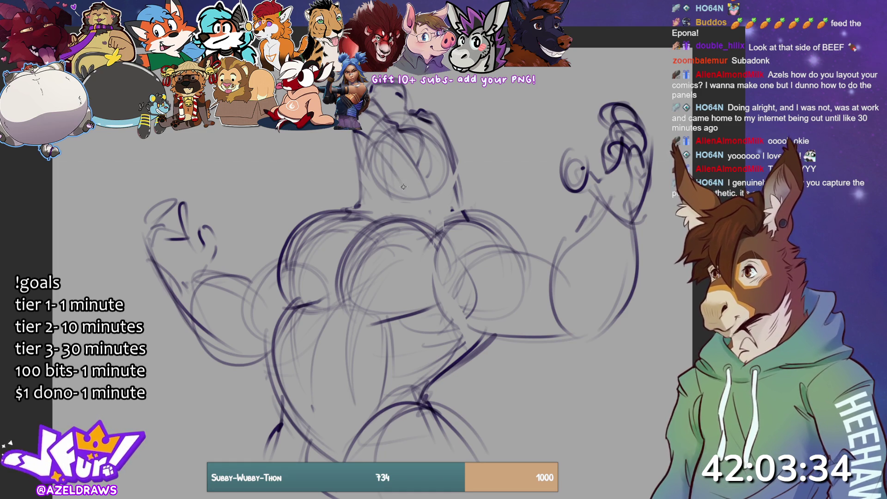
mouse_move(392, 130)
mouse_down()
mouse_move(409, 160)
mouse_move(401, 196)
mouse_move(429, 188)
mouse_up()
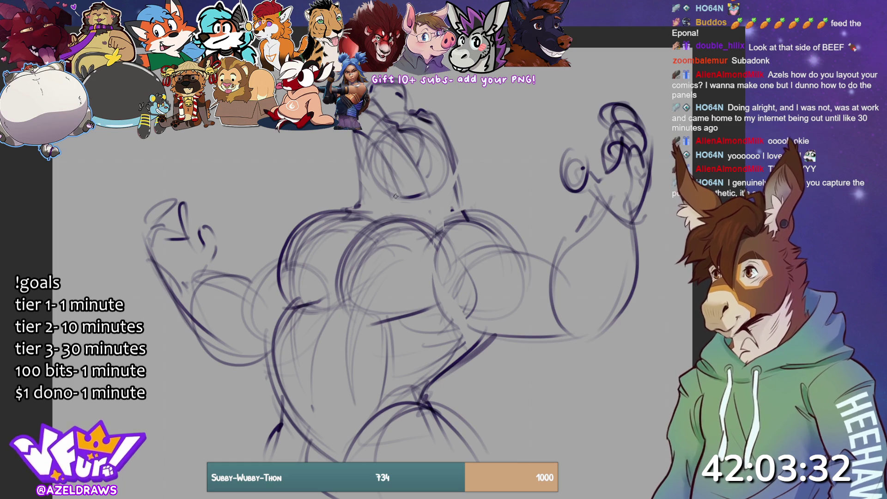
Draw the head's left side and right jaw, refine the eye area, then start Free Transform on it
drag(353, 133, 356, 215)
mouse_move(390, 169)
mouse_down()
mouse_move(394, 200)
mouse_move(383, 209)
mouse_move(455, 181)
mouse_up()
mouse_move(459, 217)
mouse_down()
mouse_move(454, 165)
mouse_move(449, 186)
mouse_up()
mouse_move(399, 130)
mouse_down()
mouse_move(416, 161)
mouse_move(410, 139)
mouse_move(422, 151)
mouse_move(402, 169)
mouse_up()
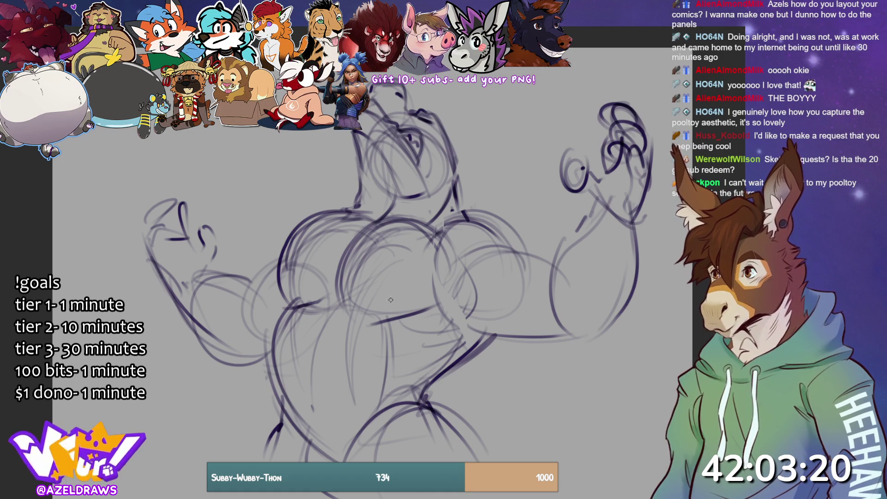
mouse_move(342, 200)
mouse_down()
mouse_move(476, 208)
mouse_move(458, 90)
mouse_move(319, 200)
mouse_up()
click(444, 238)
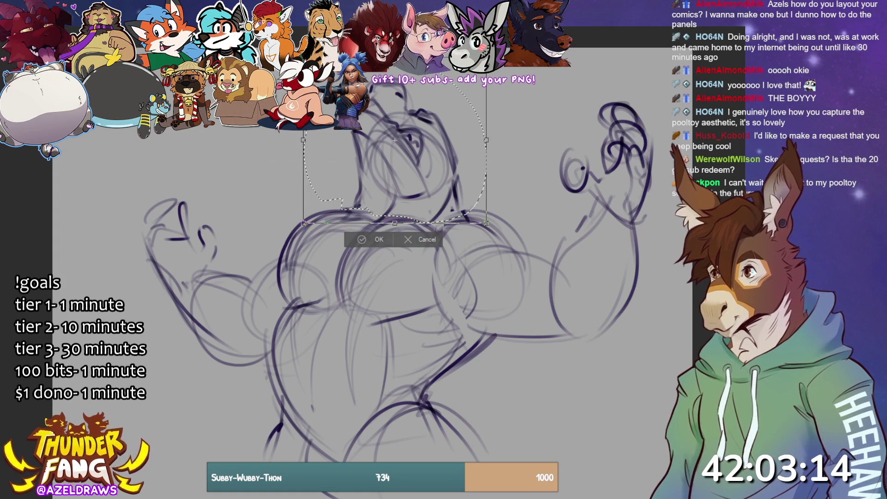
Nudge, tilt and squash the head lower between the shoulders, then apply the transform
drag(338, 182, 345, 177)
drag(490, 172, 491, 187)
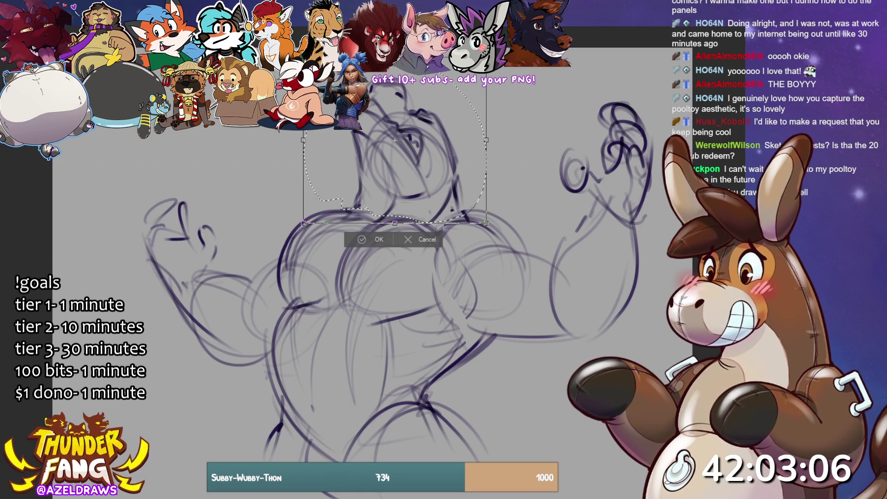
drag(491, 188, 489, 194)
drag(303, 140, 313, 153)
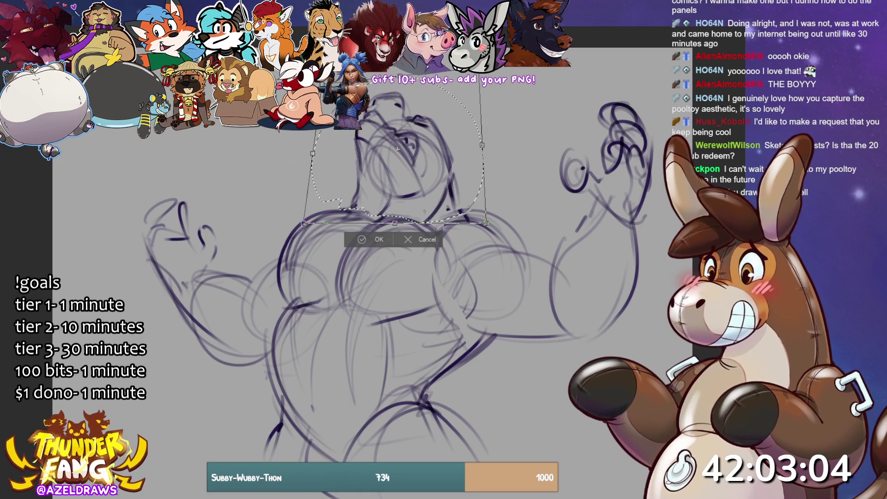
drag(482, 145, 480, 150)
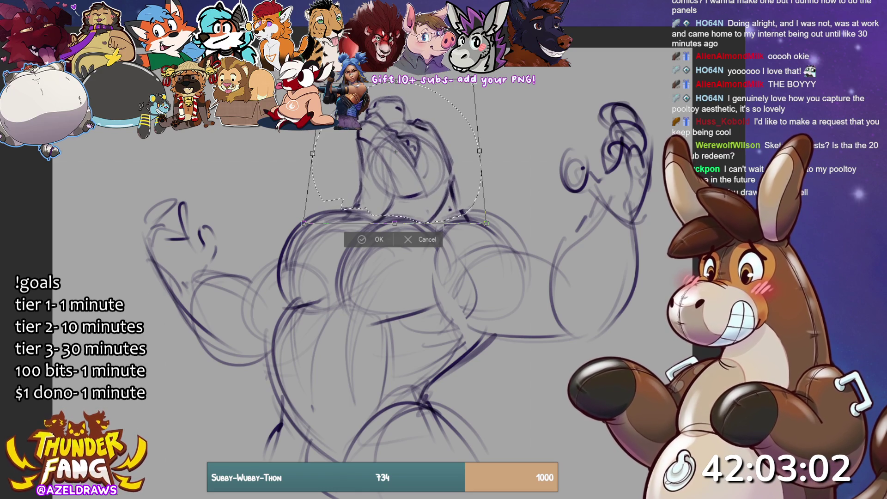
mouse_move(397, 83)
mouse_down()
mouse_move(399, 91)
mouse_move(398, 84)
mouse_up()
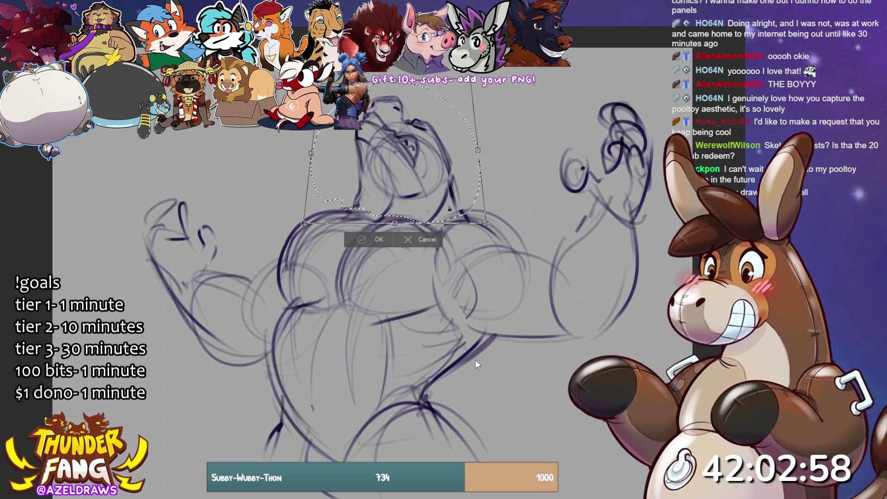
key(Return)
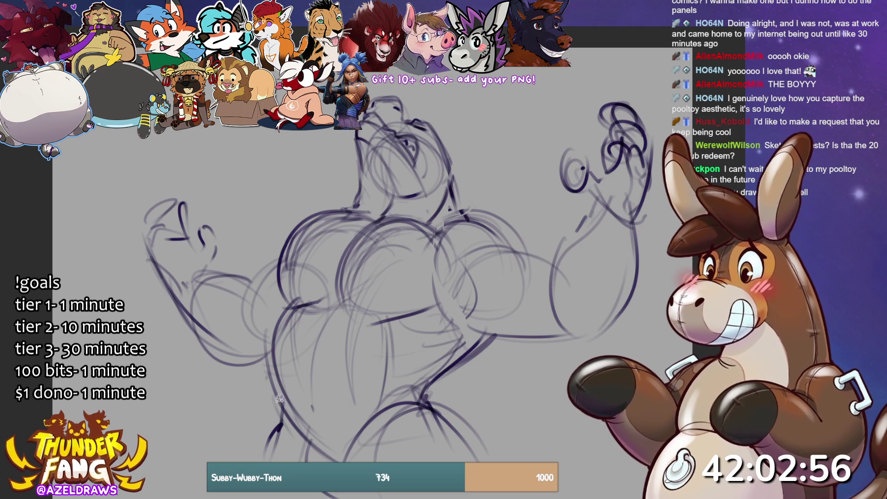
mouse_move(354, 204)
mouse_down()
mouse_move(280, 214)
mouse_move(115, 283)
mouse_move(199, 458)
mouse_move(532, 455)
mouse_move(632, 302)
mouse_move(594, 57)
mouse_move(489, 175)
mouse_move(353, 182)
mouse_up()
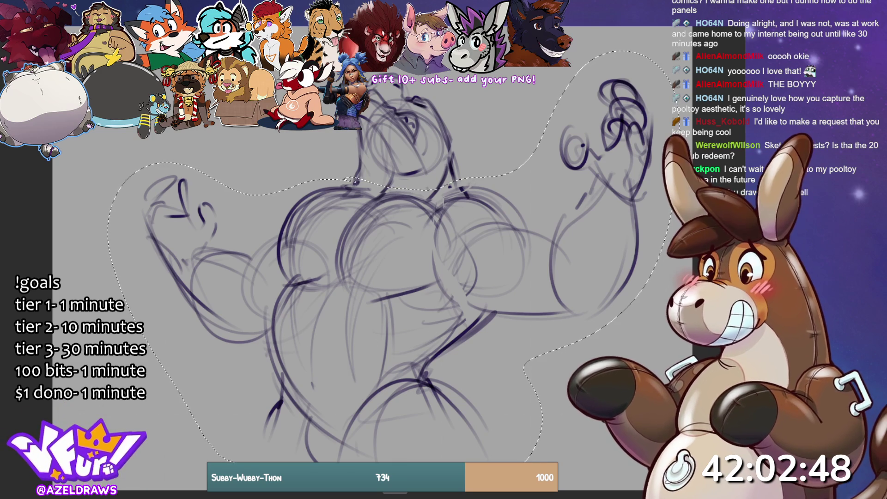
Widen the arms and torso, pushing the left arm out and raising the right arm higher
key(ctrl+t)
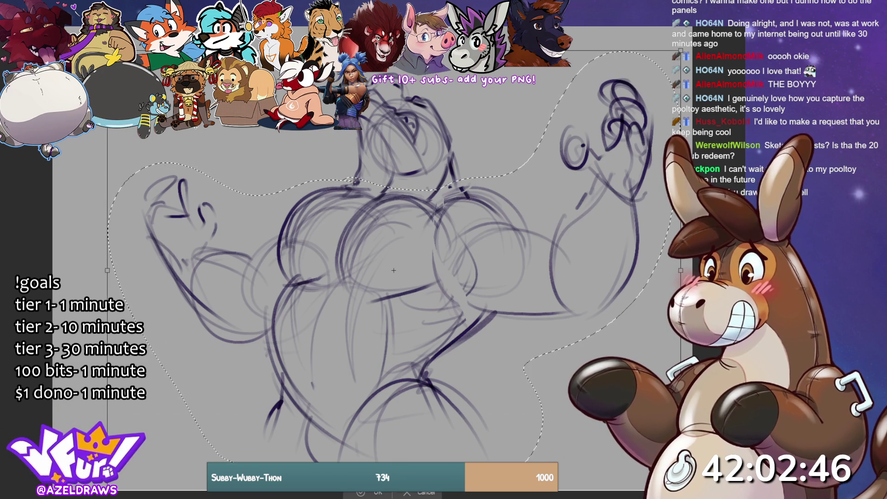
drag(107, 271, 93, 267)
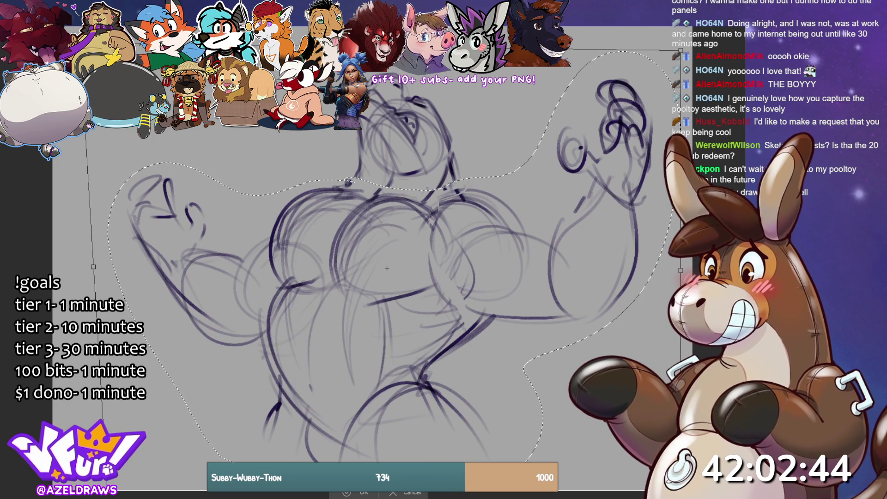
drag(681, 49, 733, 32)
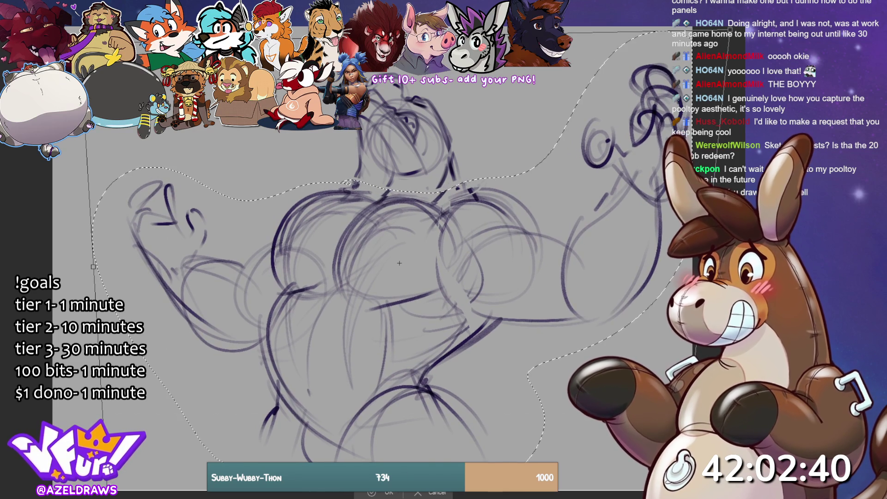
drag(399, 263, 399, 269)
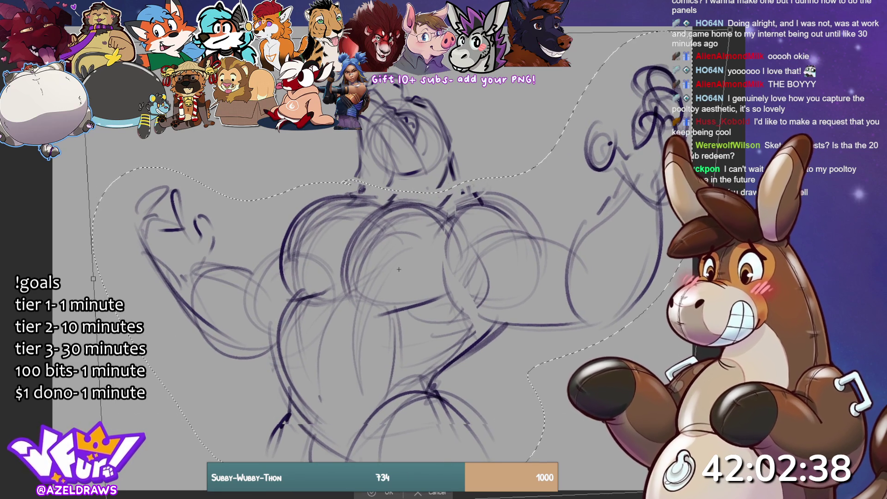
drag(93, 278, 70, 273)
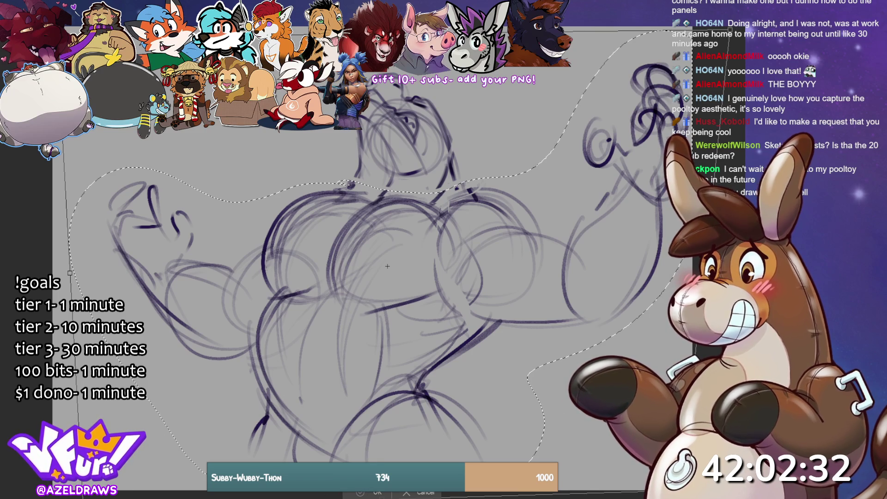
click(370, 494)
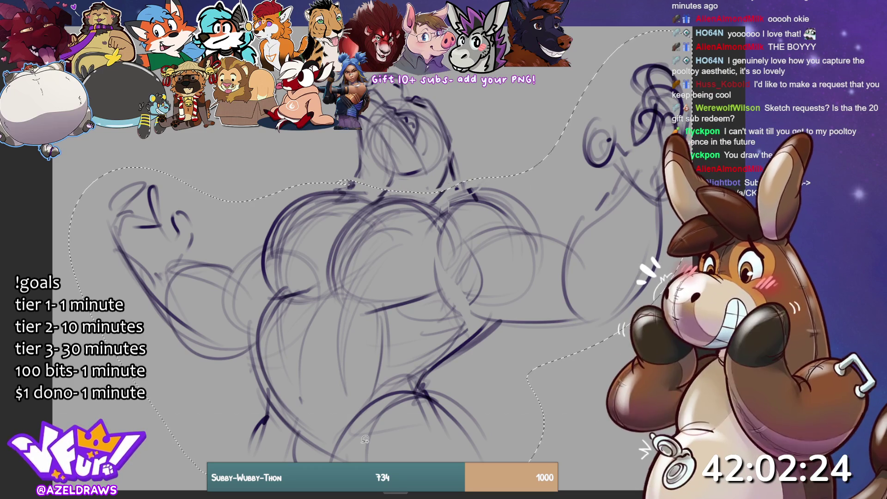
Clear the selection on the muscle sketch and bring up the seated petal-collar creature canvas
key(ctrl+d)
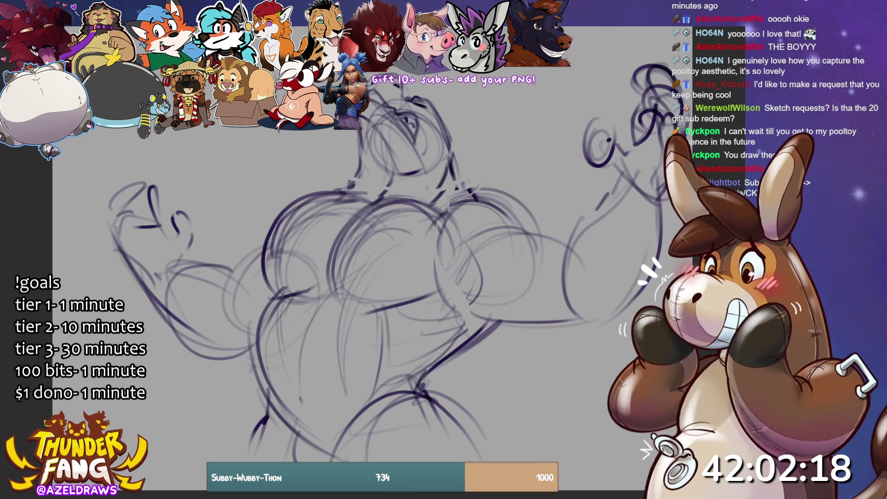
key(Delete)
key(ctrl+z)
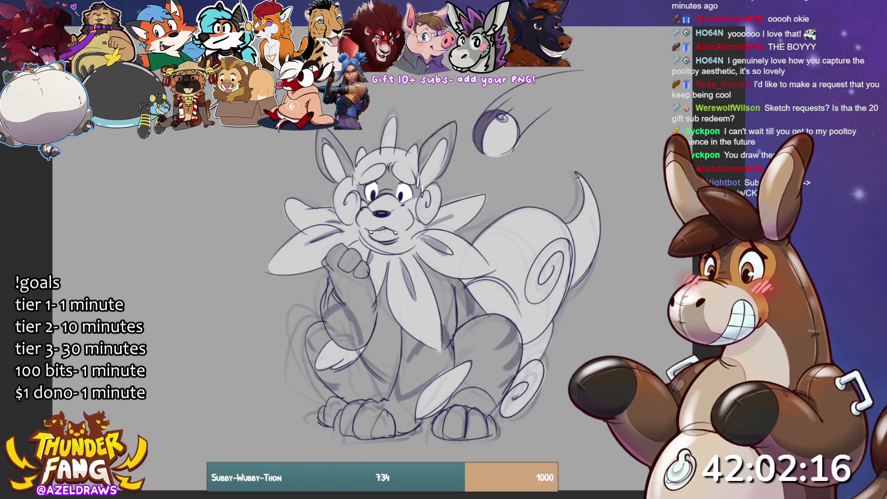
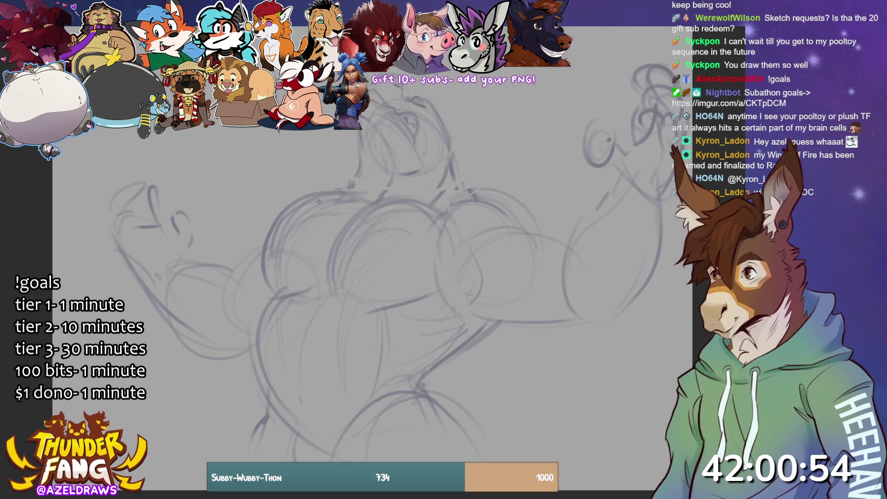
Ink darker outlines over both pecs, the top of the chest and the lower belly curve
mouse_move(365, 197)
mouse_down()
mouse_move(342, 188)
mouse_move(288, 289)
mouse_up()
drag(324, 188, 304, 298)
mouse_move(437, 213)
mouse_down()
mouse_move(431, 208)
mouse_move(323, 296)
mouse_up()
mouse_move(411, 202)
mouse_down()
mouse_move(353, 215)
mouse_move(320, 291)
mouse_up()
mouse_move(368, 211)
mouse_down()
mouse_move(318, 221)
mouse_move(368, 200)
mouse_up()
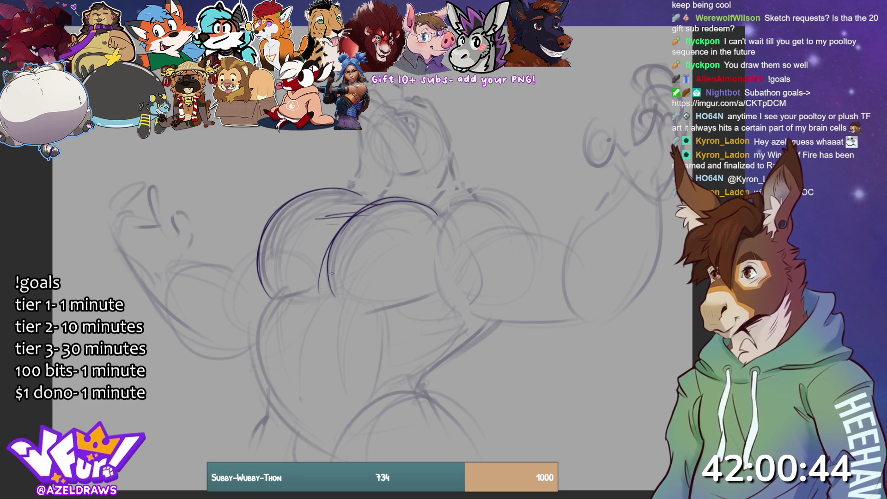
mouse_move(318, 272)
mouse_down()
mouse_move(303, 287)
mouse_move(451, 292)
mouse_up()
drag(370, 306, 462, 289)
mouse_move(342, 304)
mouse_down()
mouse_move(447, 291)
mouse_move(586, 320)
mouse_up()
mouse_move(506, 318)
mouse_down()
mouse_move(440, 351)
mouse_move(540, 318)
mouse_move(598, 319)
mouse_up()
mouse_move(477, 232)
mouse_down()
mouse_move(572, 242)
mouse_move(543, 239)
mouse_up()
mouse_move(428, 203)
mouse_down()
mouse_move(466, 189)
mouse_move(524, 221)
mouse_up()
drag(472, 190, 534, 224)
Trace the left torso side, abdominal muscles, hip and lower-left leg in darker lines
mouse_move(274, 292)
mouse_down()
mouse_move(254, 322)
mouse_move(308, 442)
mouse_move(252, 335)
mouse_move(295, 428)
mouse_up()
mouse_move(318, 288)
mouse_down()
mouse_move(299, 324)
mouse_move(290, 398)
mouse_move(305, 410)
mouse_up()
mouse_move(397, 302)
mouse_down()
mouse_move(408, 319)
mouse_move(376, 401)
mouse_up()
mouse_move(403, 338)
mouse_down()
mouse_move(372, 397)
mouse_move(455, 316)
mouse_up()
mouse_move(390, 360)
mouse_down()
mouse_move(403, 357)
mouse_move(397, 377)
mouse_up()
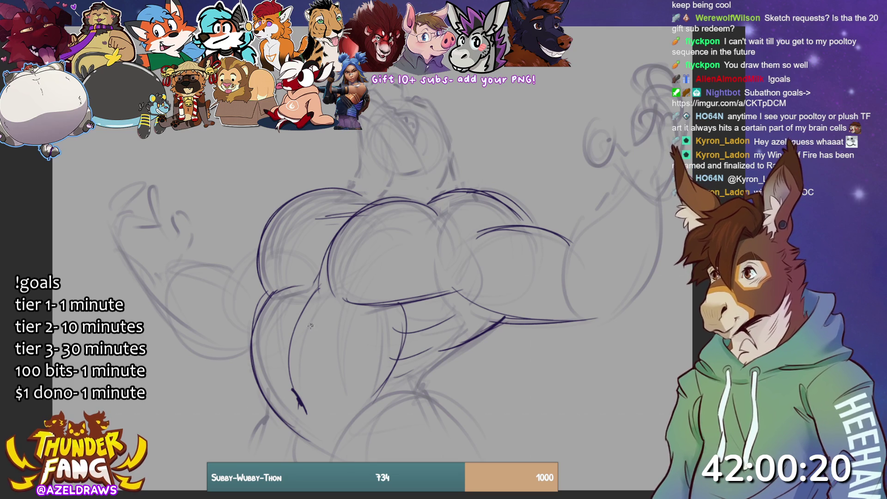
mouse_move(271, 398)
mouse_down()
mouse_move(238, 462)
mouse_move(292, 429)
mouse_move(283, 461)
mouse_move(331, 446)
mouse_move(400, 398)
mouse_up()
mouse_move(423, 370)
mouse_down()
mouse_move(438, 407)
mouse_move(463, 342)
mouse_up()
mouse_move(434, 389)
mouse_down()
mouse_move(414, 395)
mouse_move(479, 462)
mouse_up()
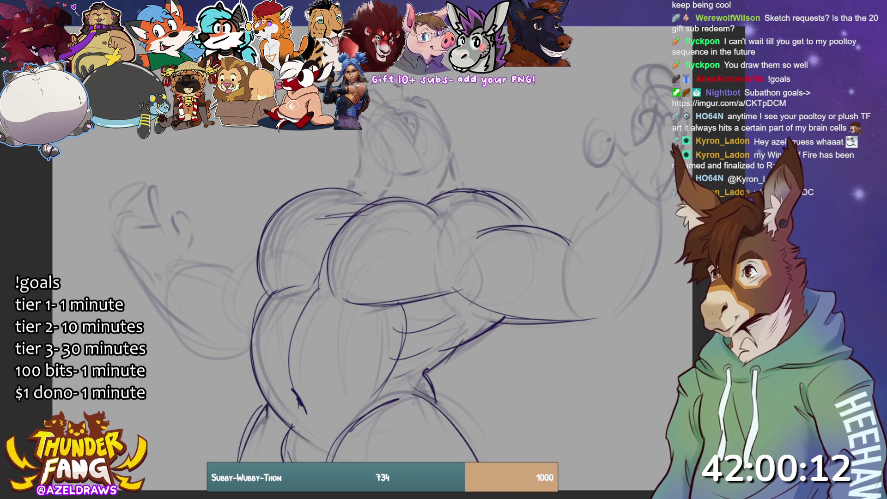
drag(338, 444, 330, 463)
Ink the left flexing arm and fist, redrawing the misplaced lower arm stroke as a longer curve
drag(257, 251, 230, 298)
mouse_move(162, 304)
mouse_down()
mouse_move(189, 346)
mouse_move(249, 354)
mouse_up()
key(ctrl+z)
key(ctrl+z)
mouse_move(152, 291)
mouse_down()
mouse_move(210, 363)
mouse_move(245, 346)
mouse_up()
drag(166, 260, 236, 282)
mouse_move(110, 236)
mouse_down()
mouse_move(152, 299)
mouse_move(130, 271)
mouse_up()
mouse_move(112, 227)
mouse_down()
mouse_move(142, 231)
mouse_move(138, 213)
mouse_move(135, 235)
mouse_move(153, 184)
mouse_move(171, 235)
mouse_move(187, 212)
mouse_move(190, 232)
mouse_move(172, 267)
mouse_up()
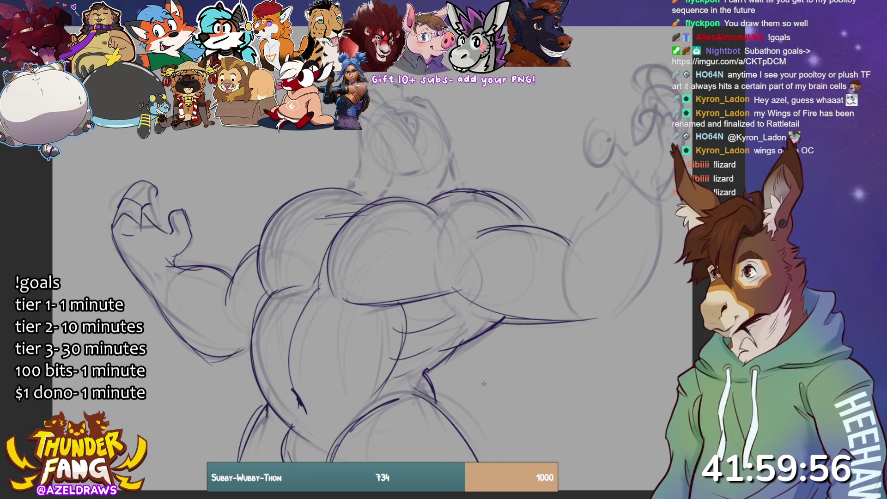
Darken the right arm's inner and outer curves and the upper forearm line
drag(622, 178, 558, 277)
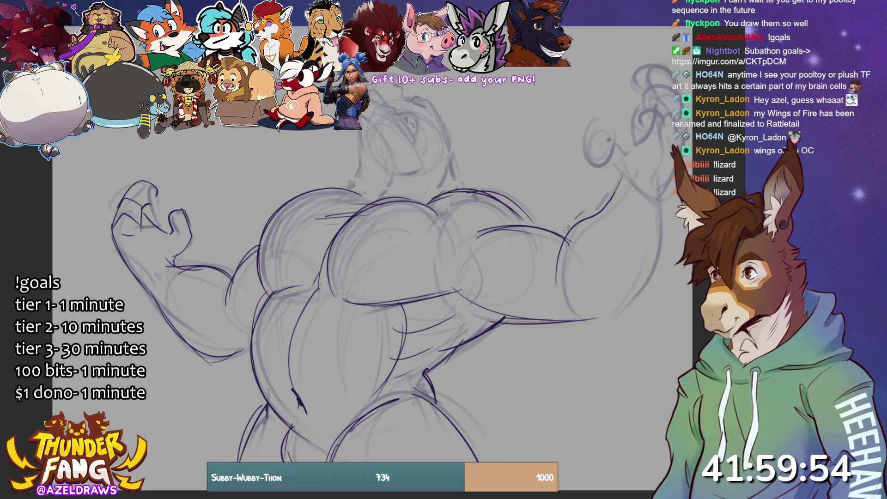
drag(583, 211, 559, 257)
drag(660, 196, 596, 317)
drag(618, 181, 562, 226)
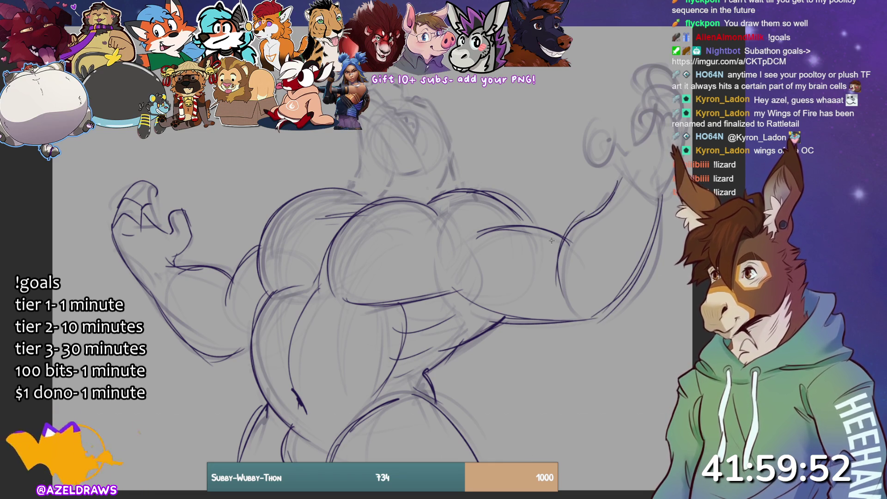
mouse_move(593, 126)
mouse_down()
mouse_move(605, 121)
mouse_move(619, 147)
mouse_move(600, 119)
mouse_move(615, 137)
mouse_up()
Add knuckle details to the fists and ink the raised fist and wrist, removing stray marks
drag(182, 203, 188, 217)
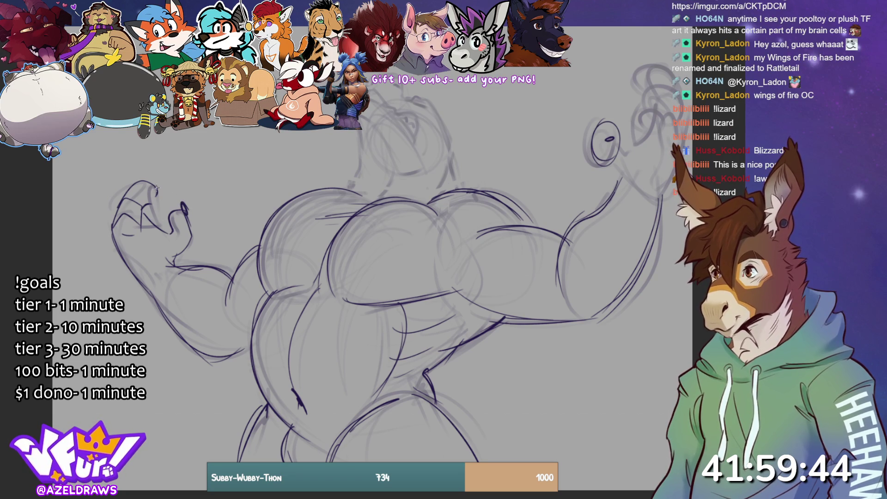
mouse_move(149, 187)
mouse_down()
mouse_move(162, 193)
mouse_move(147, 212)
mouse_move(186, 221)
mouse_up()
key(ctrl+z)
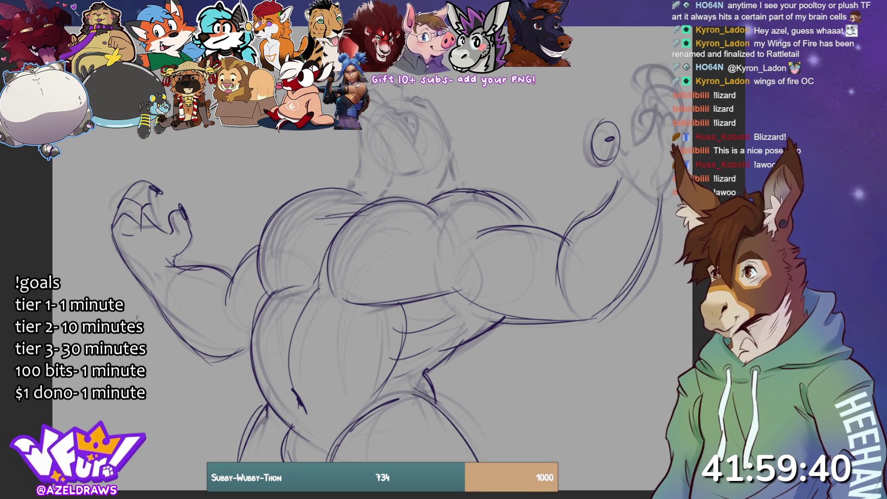
mouse_move(670, 64)
mouse_down()
mouse_move(635, 69)
mouse_move(648, 67)
mouse_move(643, 111)
mouse_move(640, 93)
mouse_move(653, 111)
mouse_move(676, 111)
mouse_up()
mouse_move(643, 141)
mouse_down()
mouse_move(628, 149)
mouse_move(643, 143)
mouse_move(624, 176)
mouse_move(633, 179)
mouse_up()
drag(632, 180, 641, 198)
drag(636, 182, 642, 198)
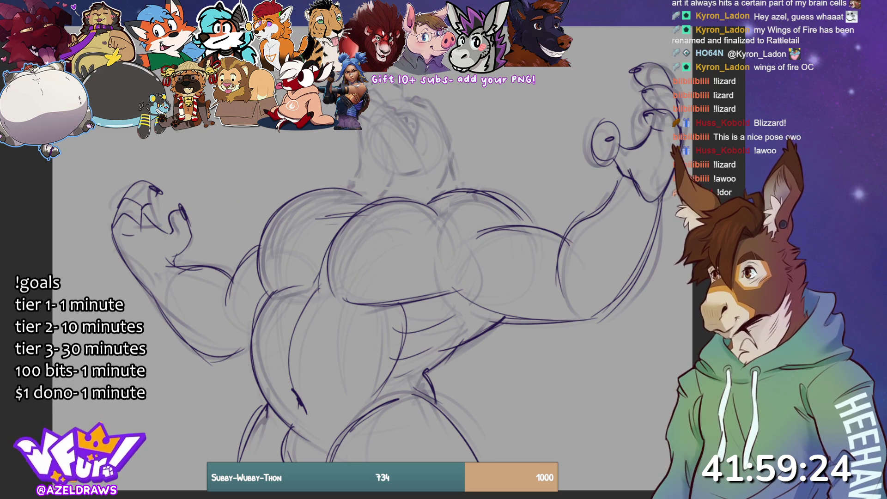
key(ctrl+t)
Shrink the whole sketch slightly, then ink the upturned head's throat, jaw, open mouth and neck
drag(680, 64, 668, 98)
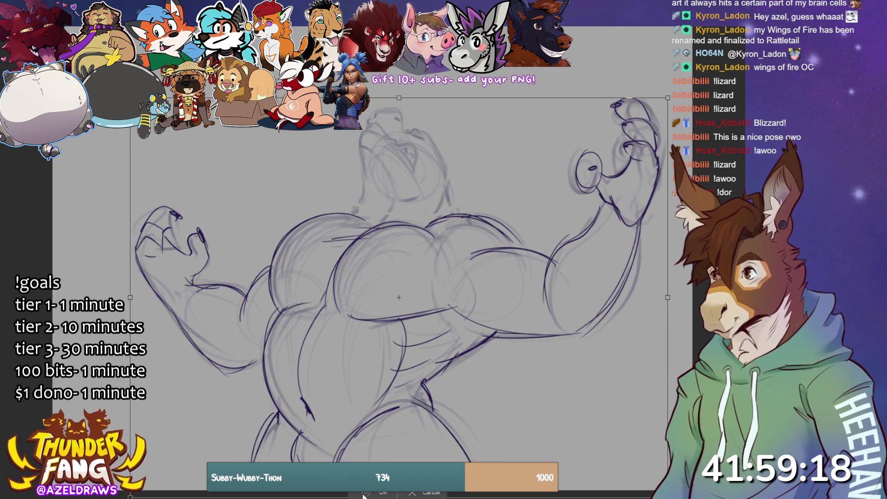
key(Return)
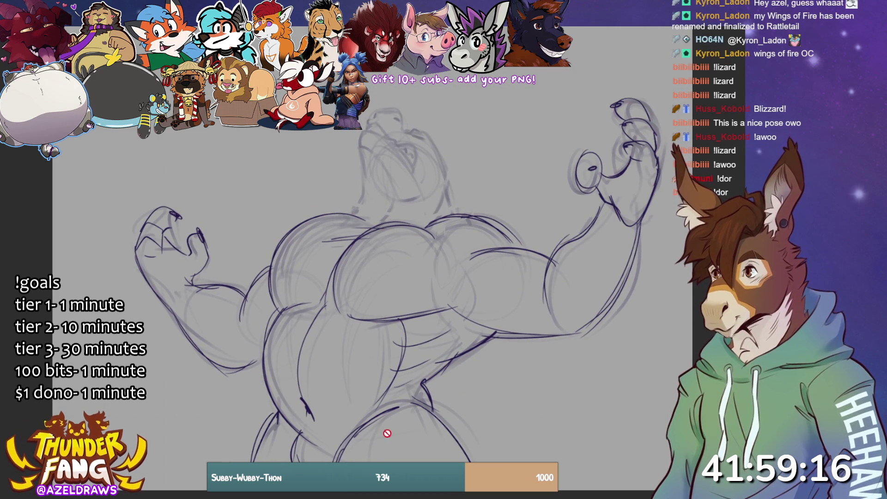
drag(360, 147, 352, 212)
drag(392, 183, 420, 193)
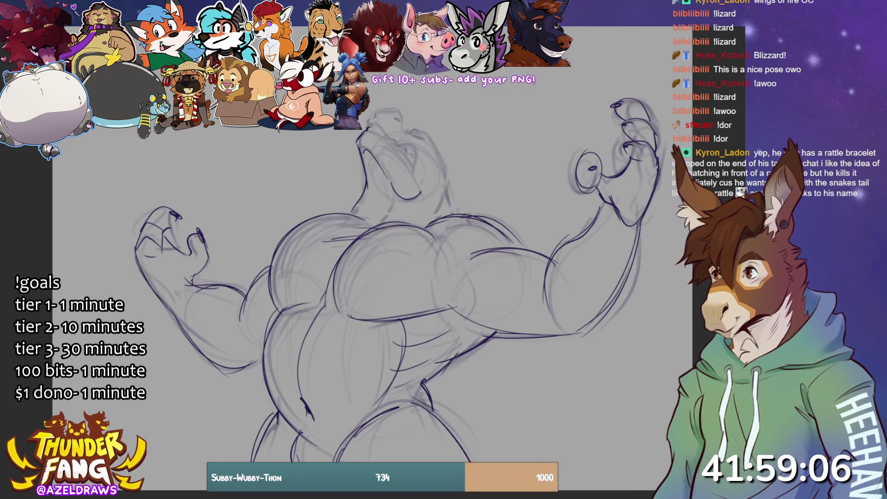
mouse_move(370, 119)
mouse_down()
mouse_move(401, 111)
mouse_move(402, 125)
mouse_up()
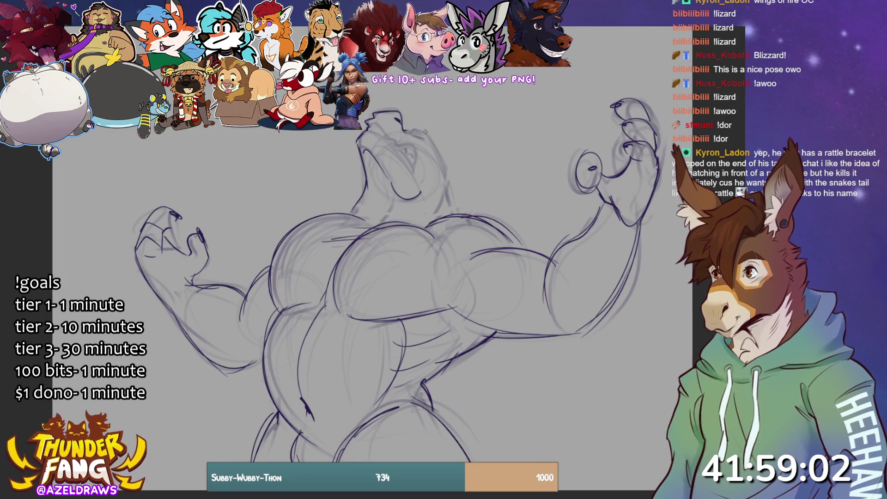
drag(408, 133, 439, 156)
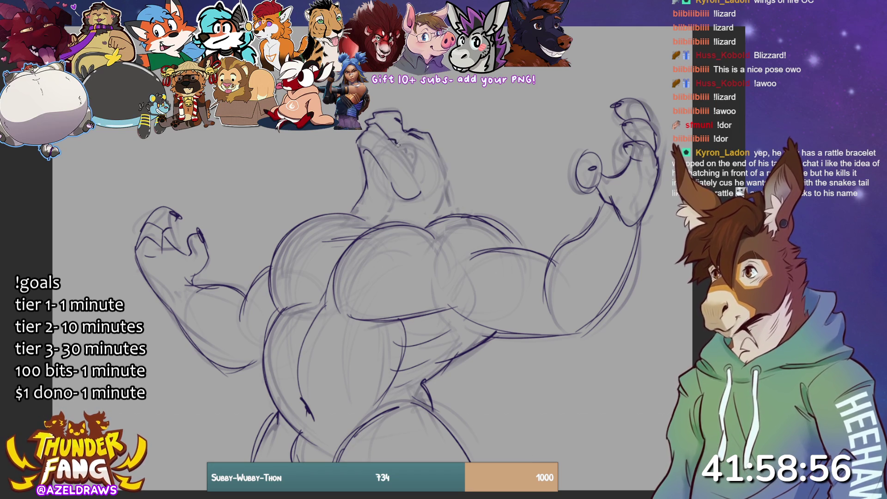
drag(400, 144, 418, 173)
drag(369, 129, 387, 138)
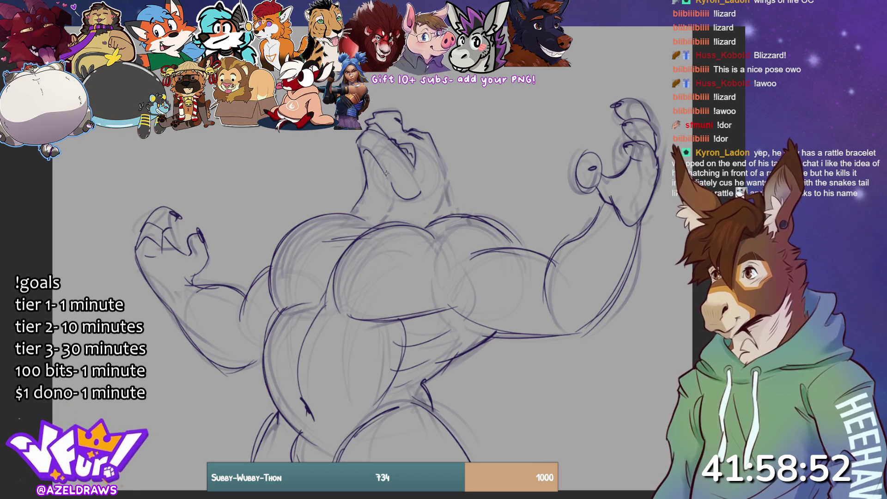
drag(438, 148, 457, 219)
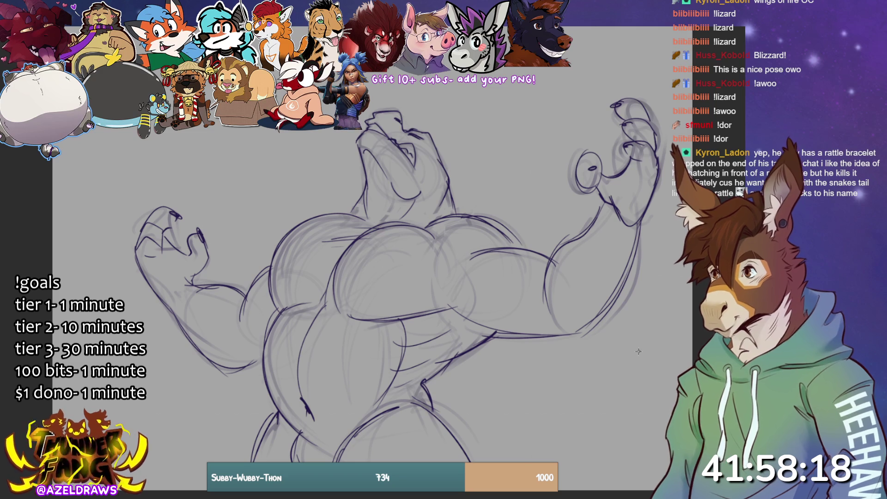
Extend the leg and lower right arm lines and add motion strokes by the shoulders and torso
drag(429, 404, 432, 418)
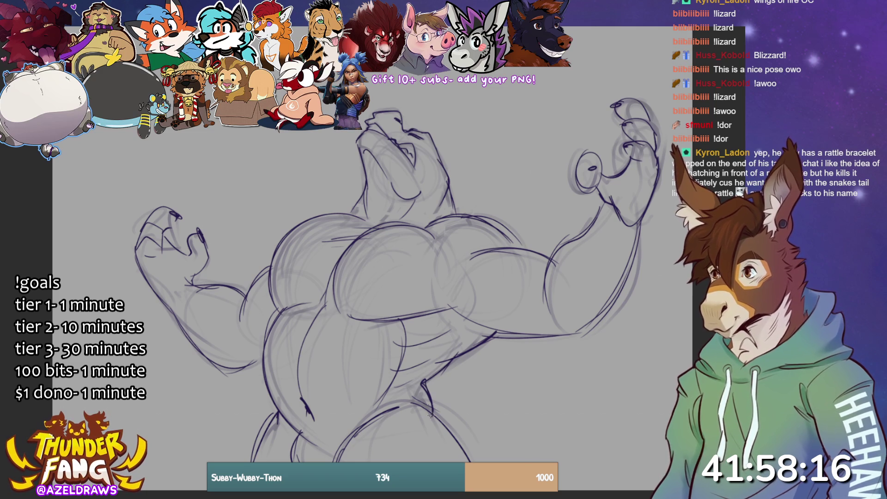
drag(481, 334, 591, 329)
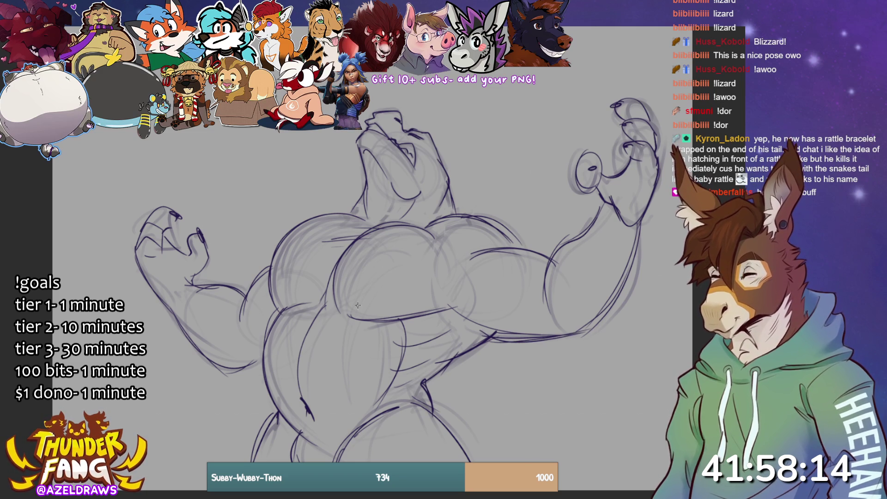
mouse_move(265, 232)
mouse_down()
mouse_move(303, 211)
mouse_move(289, 211)
mouse_up()
mouse_move(515, 232)
mouse_down()
mouse_move(472, 209)
mouse_move(473, 196)
mouse_up()
drag(263, 317, 252, 384)
drag(247, 337, 240, 379)
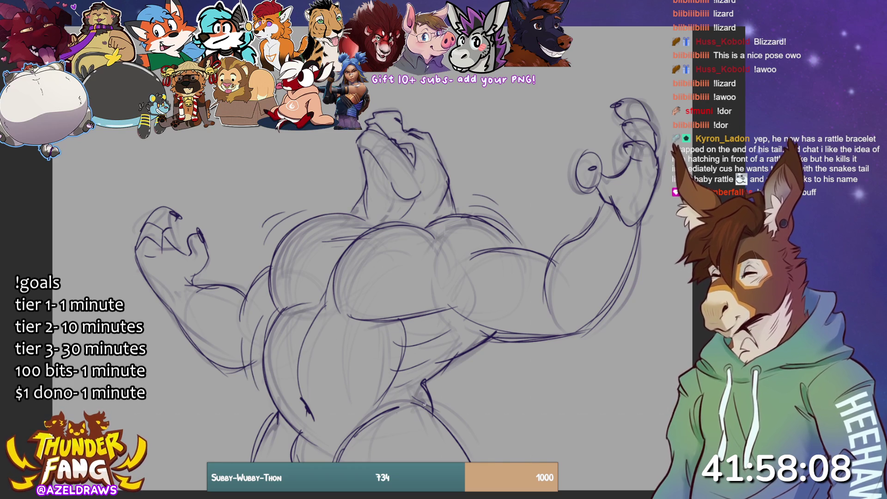
key(ctrl+z)
key(ctrl+z)
key(ctrl+z)
key(ctrl+z)
key(ctrl+z)
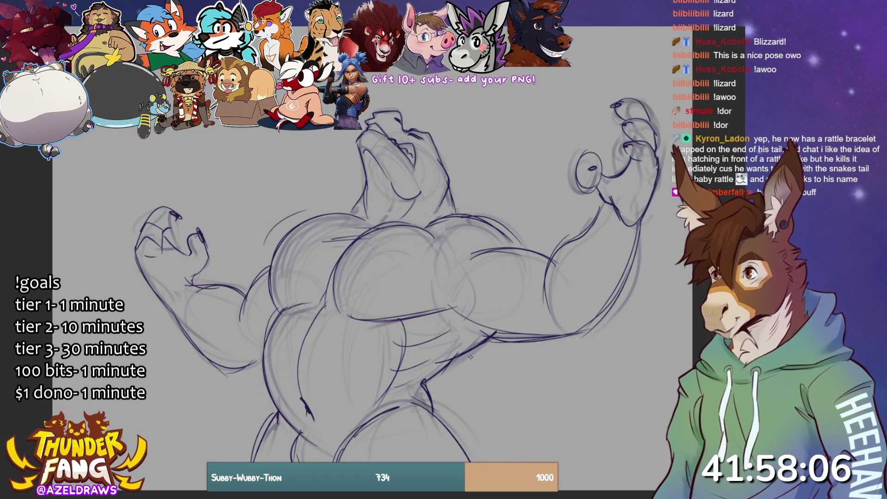
key(ctrl+z)
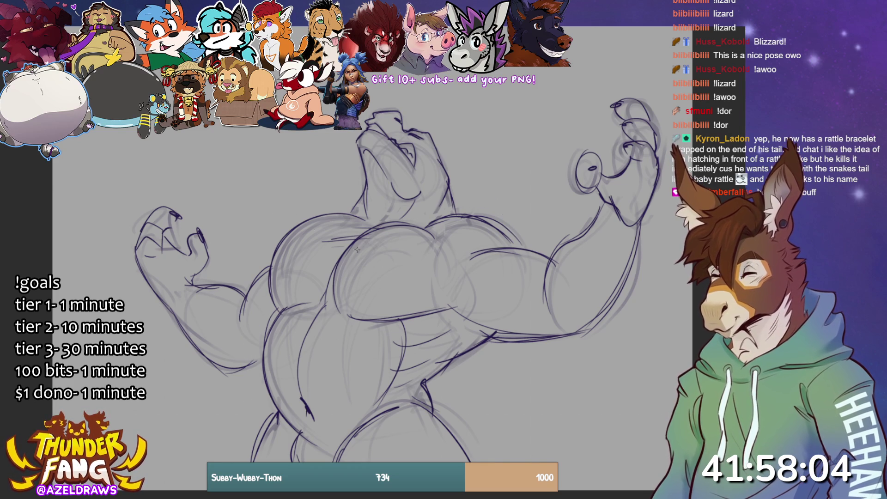
key(ctrl+y)
key(ctrl+y)
key(ctrl+y)
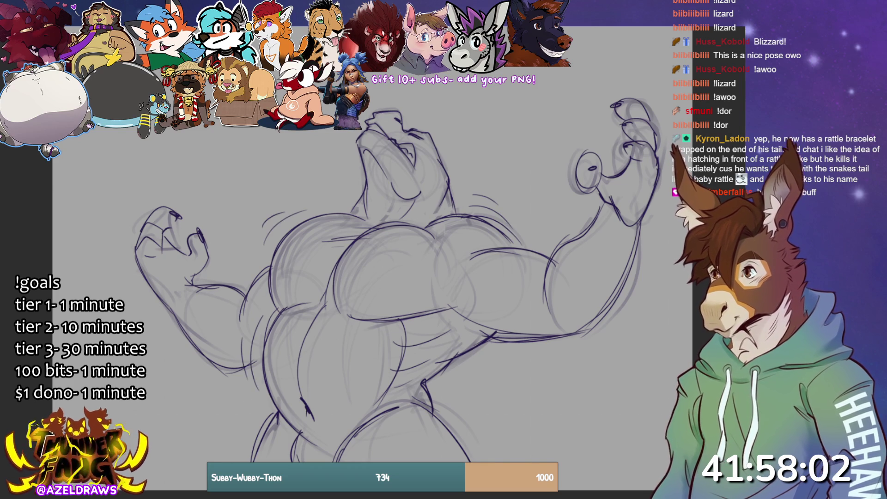
Add short motion lines around the right hip, both arms, the left shoulder and lower body
mouse_move(505, 351)
mouse_down()
mouse_move(445, 411)
mouse_move(476, 379)
mouse_up()
drag(468, 381, 463, 400)
drag(523, 350, 571, 347)
mouse_move(583, 211)
mouse_down()
mouse_move(547, 245)
mouse_move(543, 236)
mouse_up()
drag(643, 281, 632, 301)
drag(194, 335, 171, 354)
drag(187, 355, 169, 367)
drag(236, 268, 230, 276)
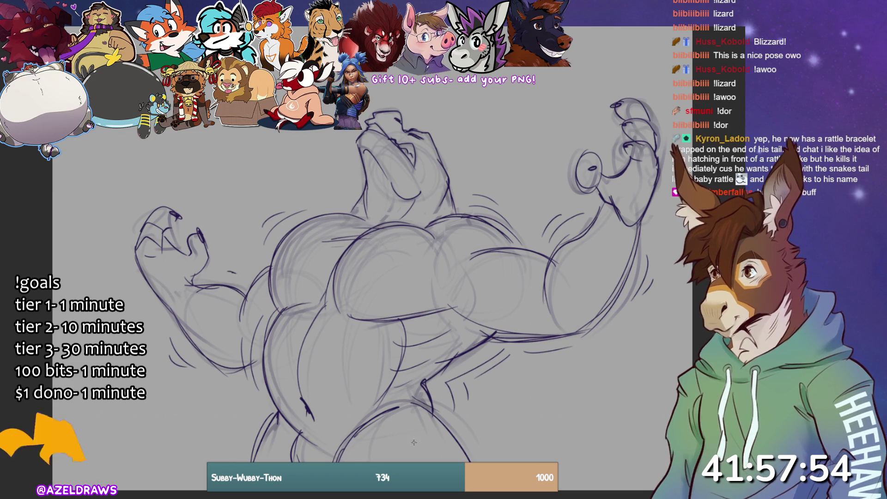
drag(254, 423, 227, 462)
drag(238, 425, 219, 460)
mouse_move(498, 417)
mouse_down()
mouse_move(459, 459)
mouse_move(471, 463)
mouse_up()
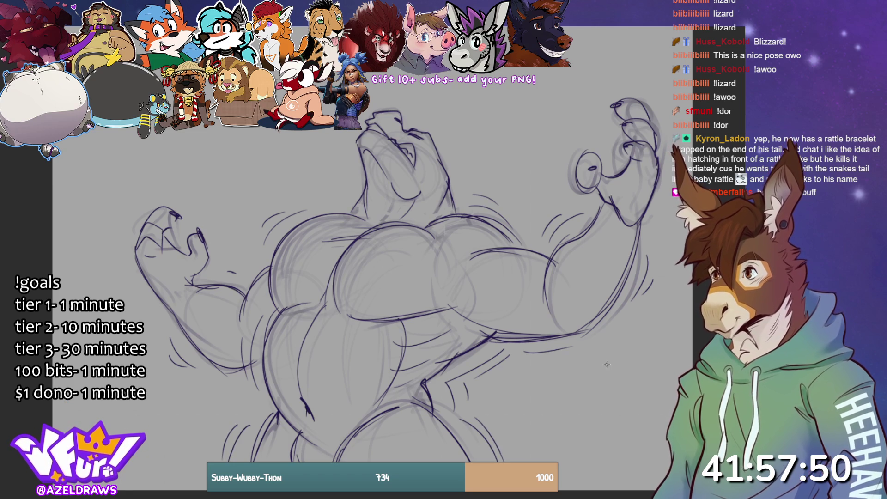
Draw the long tail sweeping right with a downturned tip, hatch the hip, and refine the neck
mouse_move(427, 409)
mouse_down()
mouse_move(464, 414)
mouse_move(633, 385)
mouse_move(601, 490)
mouse_up()
drag(642, 415, 581, 485)
mouse_move(499, 395)
mouse_down()
mouse_move(482, 426)
mouse_move(527, 406)
mouse_move(589, 404)
mouse_move(634, 387)
mouse_up()
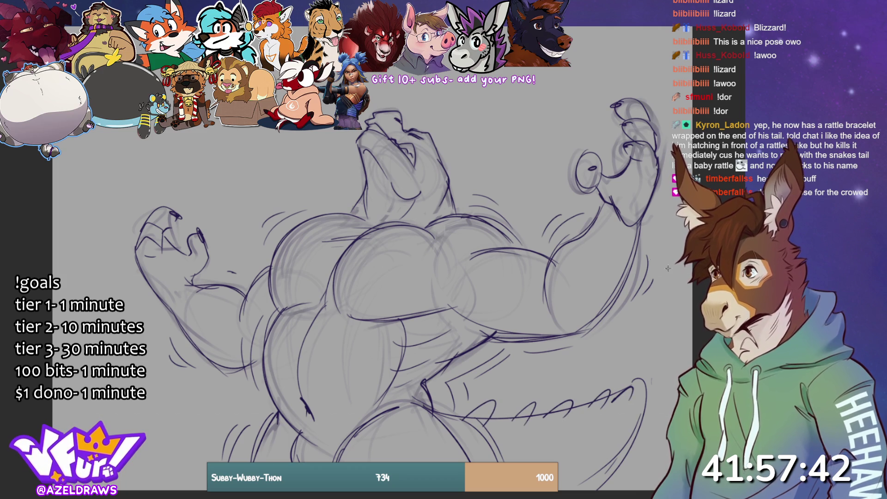
mouse_move(432, 147)
mouse_down()
mouse_move(448, 156)
mouse_move(460, 208)
mouse_up()
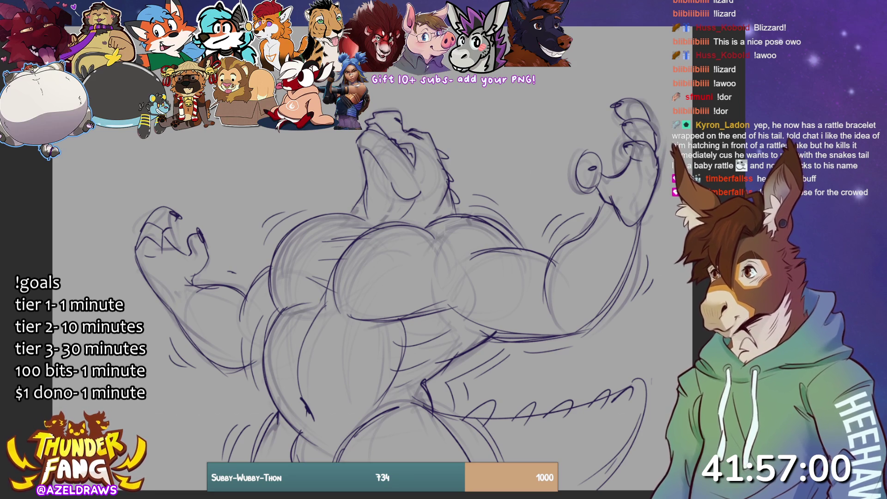
Shade the pec, neck, tail spikes and lower belly grey, clean the snout, then switch to Mix It Up
mouse_move(273, 285)
mouse_down()
mouse_move(296, 228)
mouse_move(367, 215)
mouse_move(411, 220)
mouse_move(451, 247)
mouse_move(412, 314)
mouse_move(286, 319)
mouse_move(268, 370)
mouse_move(333, 449)
mouse_move(384, 402)
mouse_move(411, 329)
mouse_up()
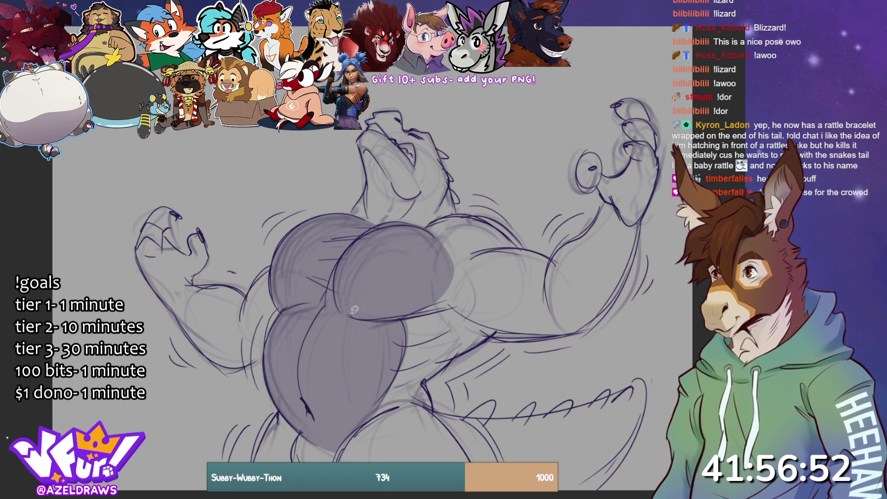
mouse_move(348, 219)
mouse_down()
mouse_move(368, 174)
mouse_move(361, 134)
mouse_move(394, 139)
mouse_move(421, 169)
mouse_move(423, 197)
mouse_move(385, 242)
mouse_move(374, 240)
mouse_up()
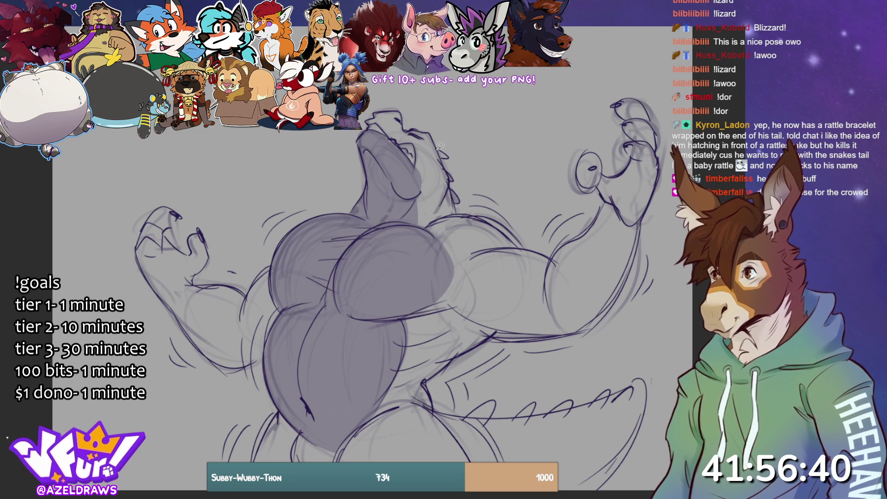
mouse_move(471, 416)
mouse_down()
mouse_move(495, 403)
mouse_move(552, 411)
mouse_move(603, 398)
mouse_move(597, 405)
mouse_move(633, 390)
mouse_up()
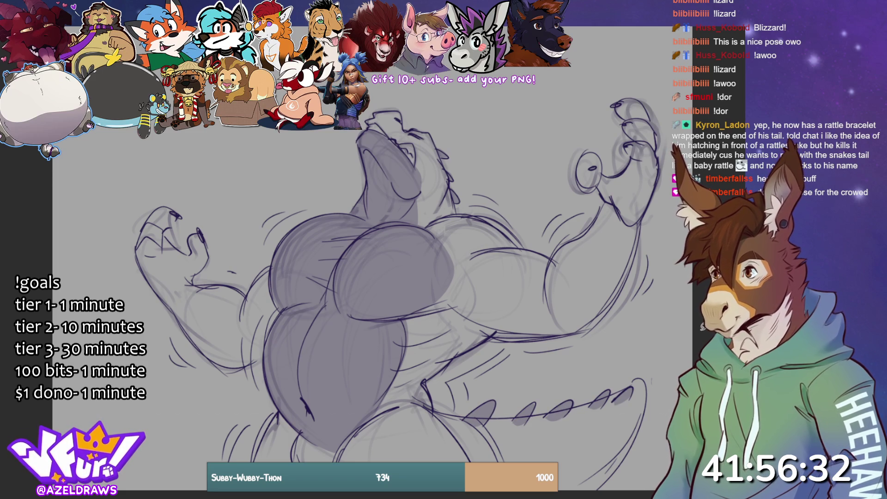
drag(282, 412, 279, 462)
mouse_move(375, 493)
mouse_down()
mouse_move(351, 430)
mouse_move(287, 453)
mouse_up()
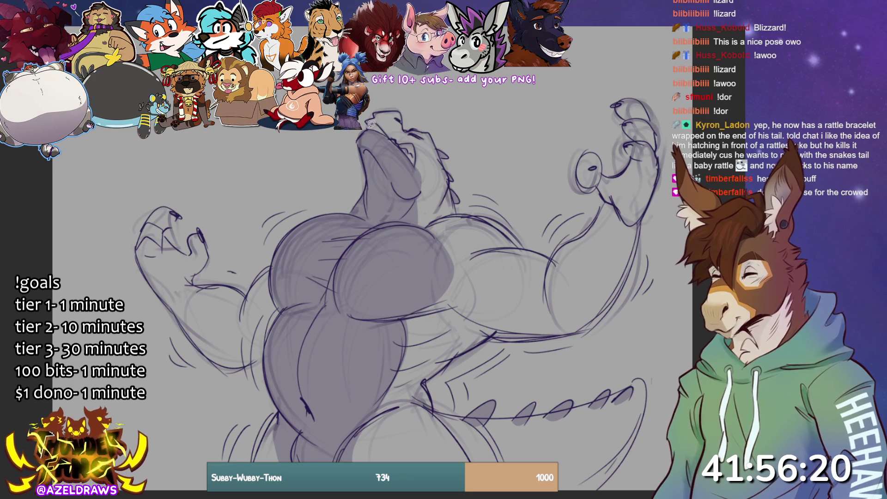
mouse_move(371, 123)
mouse_down()
mouse_move(398, 138)
mouse_move(414, 165)
mouse_move(398, 139)
mouse_up()
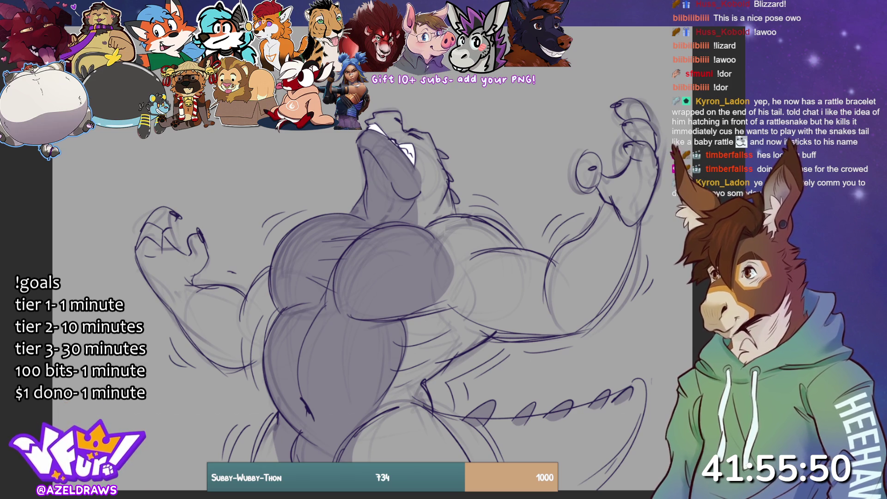
key(alt+Tab)
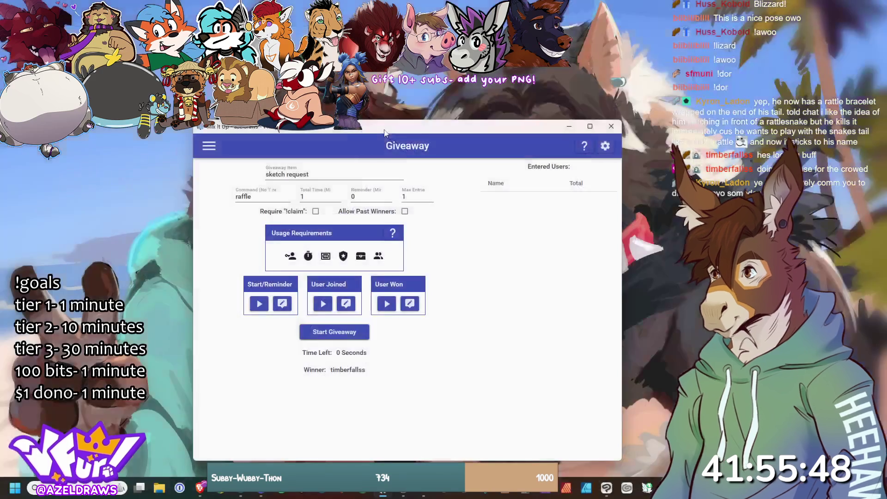
Start the 'sketch request' giveaway and let the one-minute raffle finish and pick a winner
drag(385, 133, 389, 139)
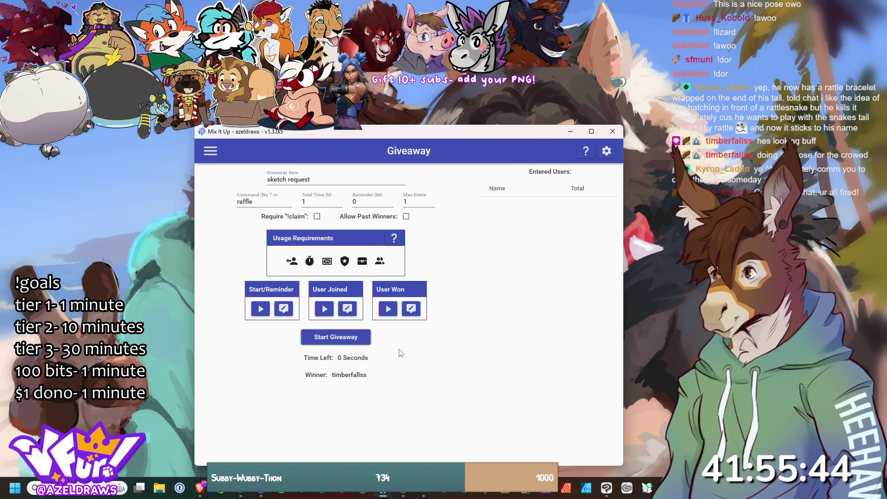
click(333, 337)
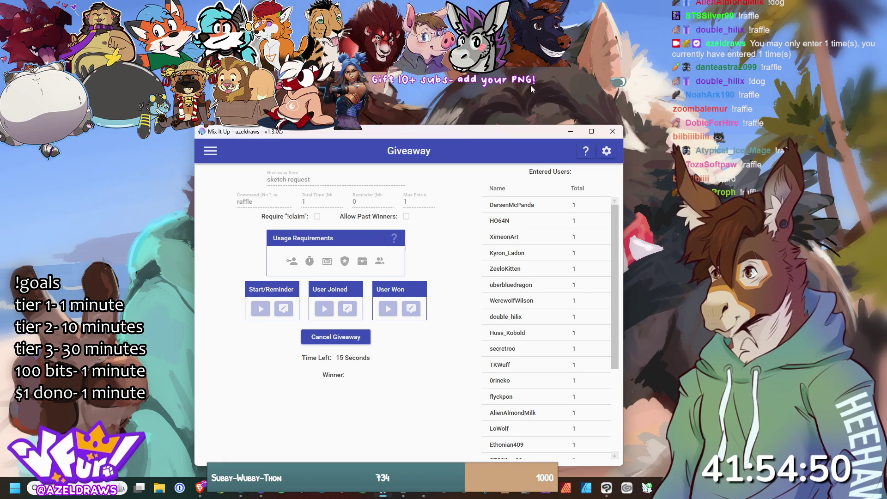
drag(473, 130, 475, 116)
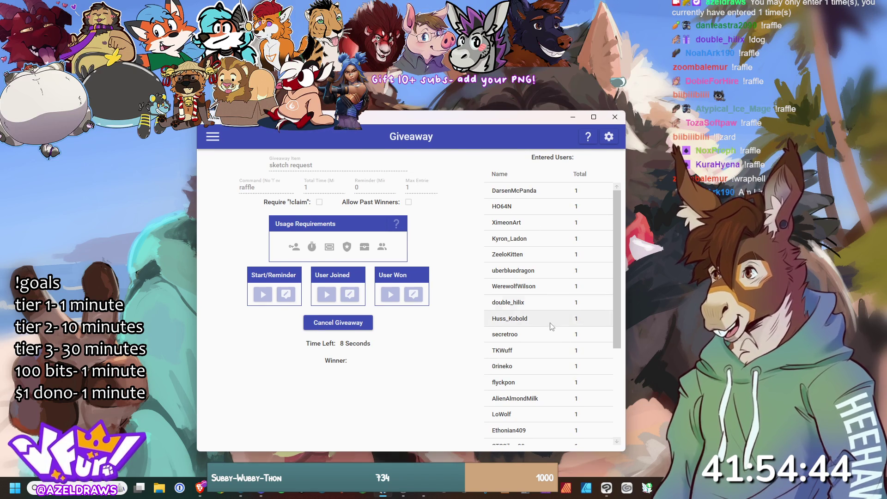
scroll(550, 322, down, 5)
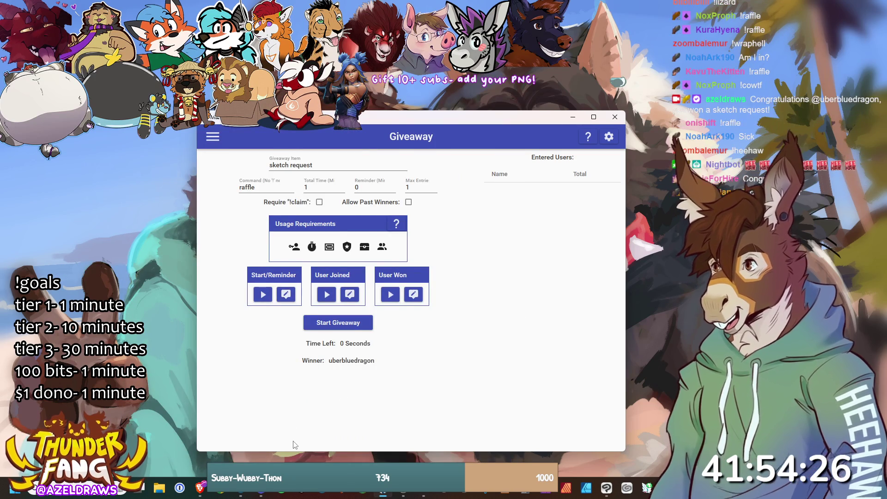
key(alt+Tab)
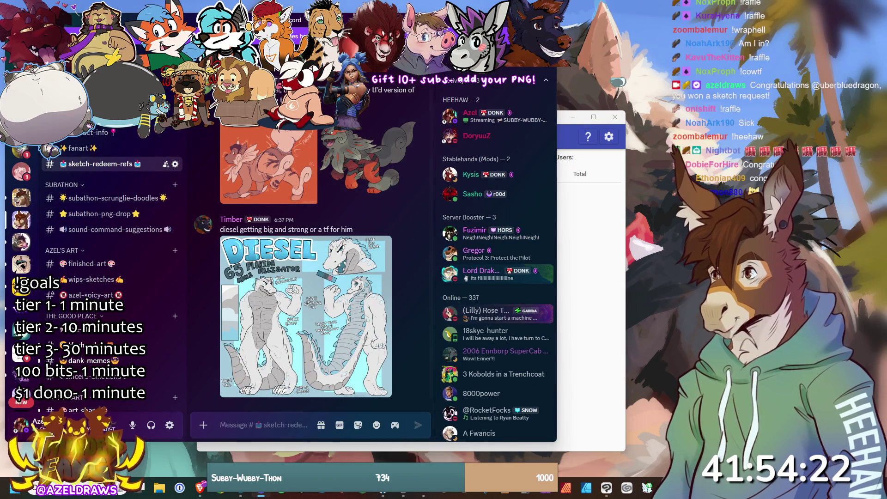
drag(323, 20, 456, 28)
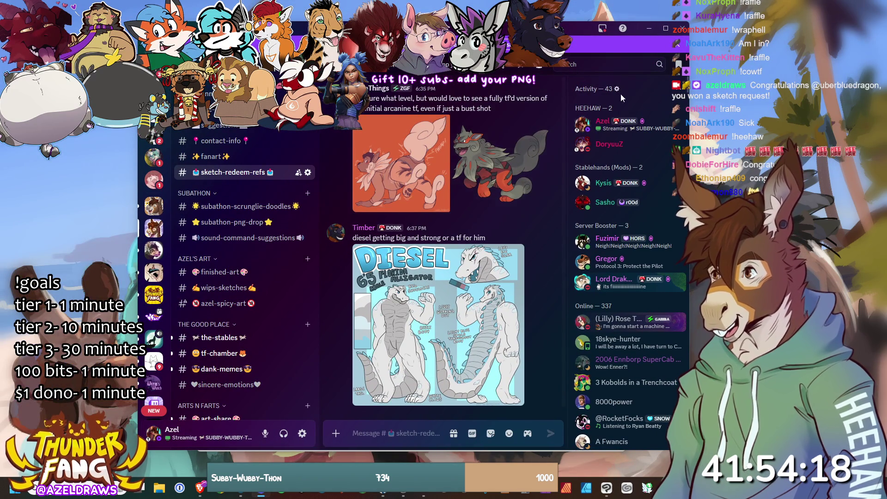
click(648, 29)
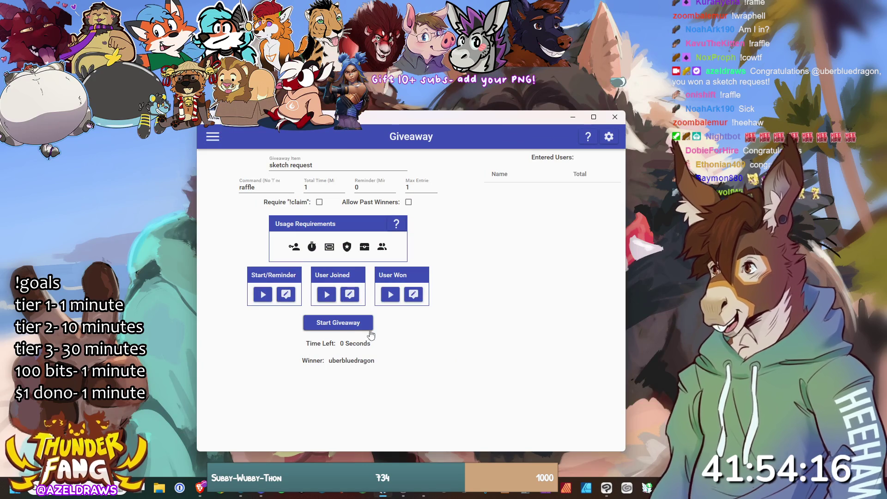
Launch another 'sketch request' giveaway and shift its window down slightly
click(333, 325)
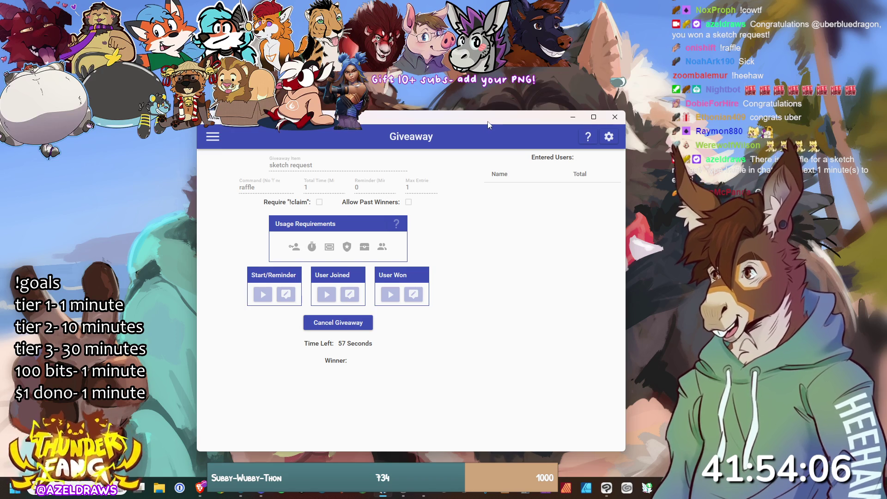
drag(488, 121, 489, 127)
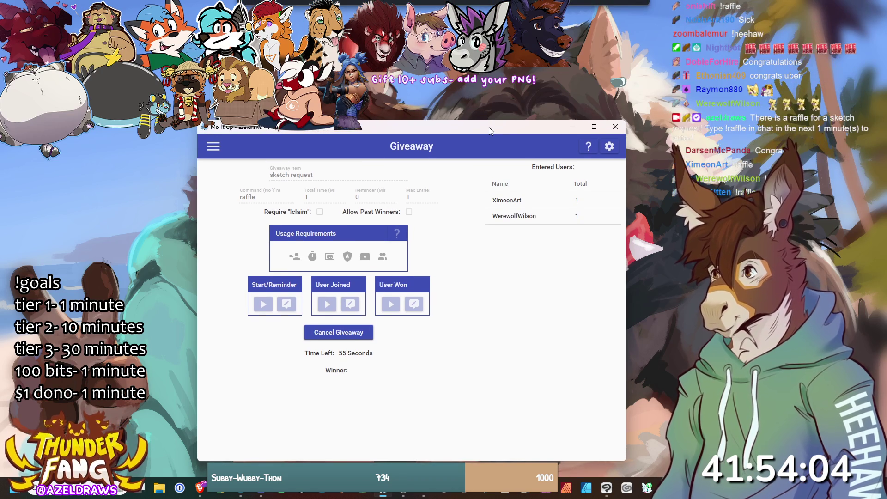